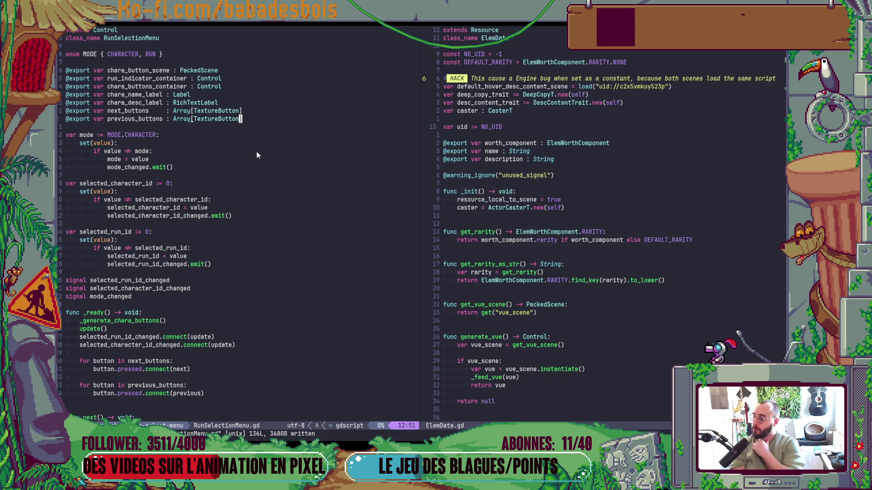
- Clear the write notice and glance at the RunSelectionMenu scene in Godot before returning to the script
{"action": "key", "text": "Escape"}
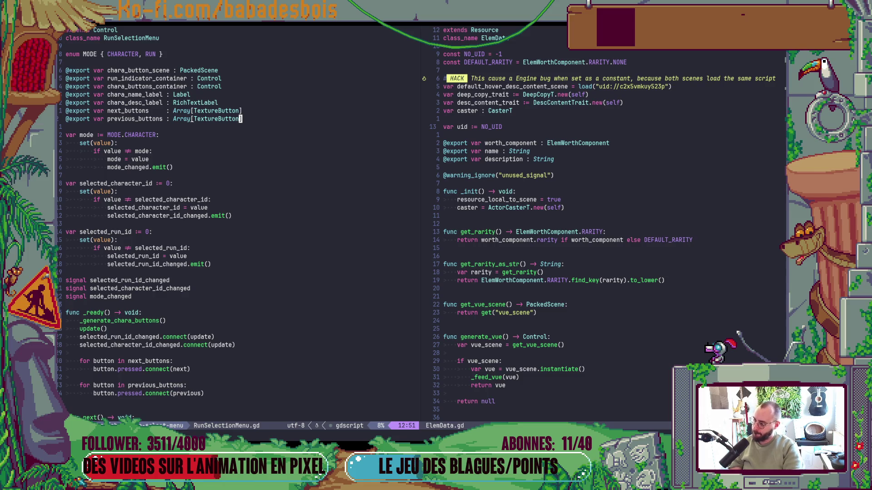
{"action": "key", "text": "alt+Tab"}
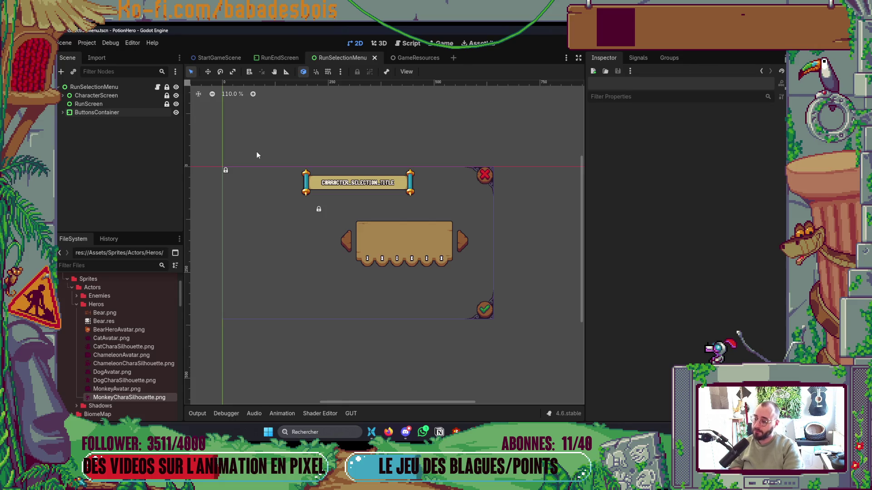
{"action": "key", "text": "alt+Tab"}
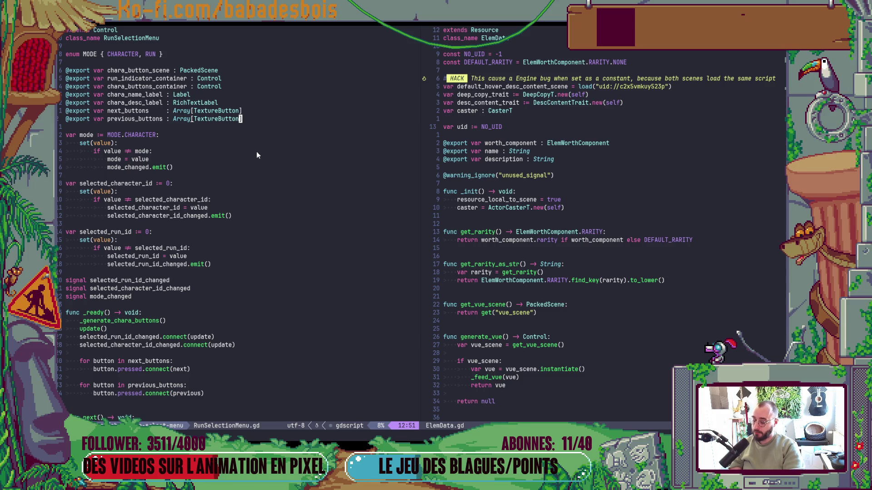
{"action": "type", "text": "o@expp"}
{"action": "key", "text": "BackSpace"}
{"action": "type", "text": "ort var character_"}
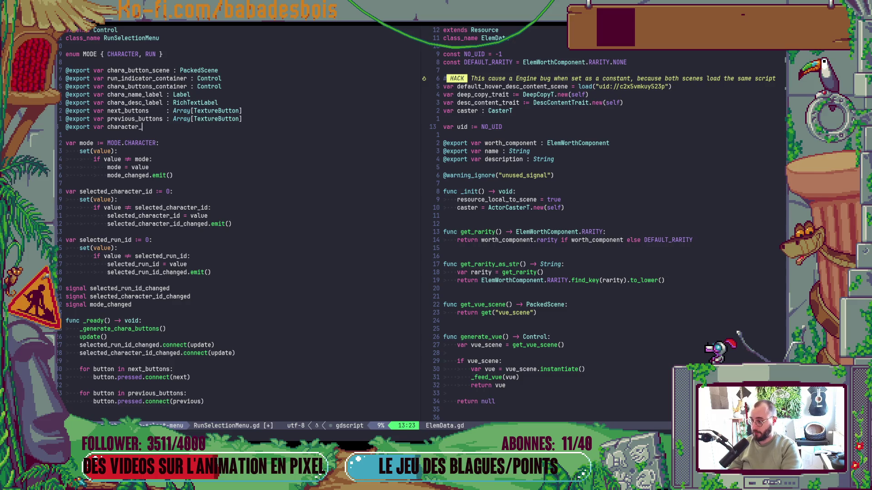
{"action": "type", "text": "selector :"}
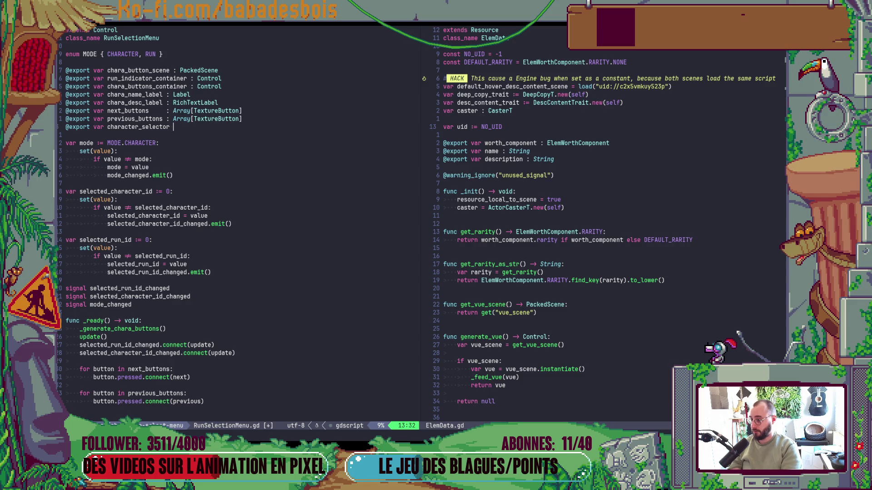
- Duplicate that line, rename the copy to run_selector, and save the script with :w
{"action": "key", "text": "Escape"}
{"action": "key", "text": "y"}
{"action": "key", "text": "y"}
{"action": "key", "text": "p"}
{"action": "key", "text": "b"}
{"action": "type", "text": "ct_selecto"}
{"action": "type", "text": "run"}
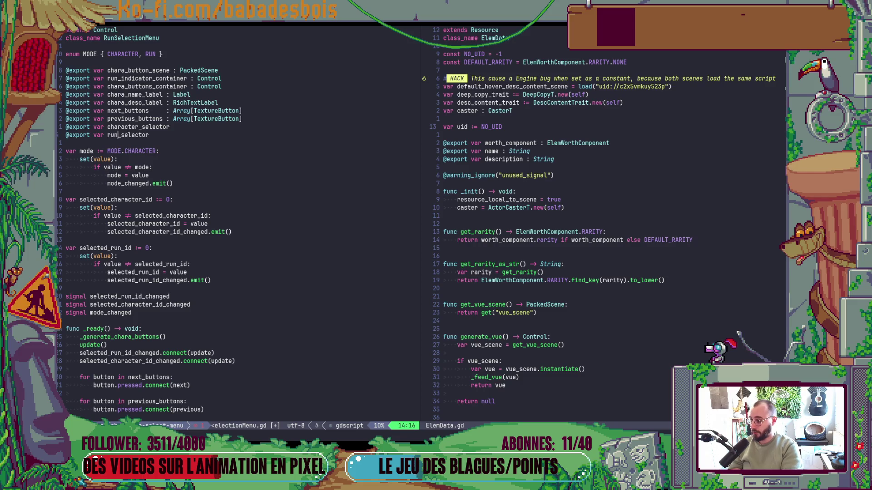
{"action": "key", "text": "Escape"}
{"action": "type", "text": ":w"}
{"action": "key", "text": "Return"}
{"action": "key", "text": "k"}
- Look over the ElemData.gd split, then go back to the Godot editor
{"action": "key", "text": "e"}
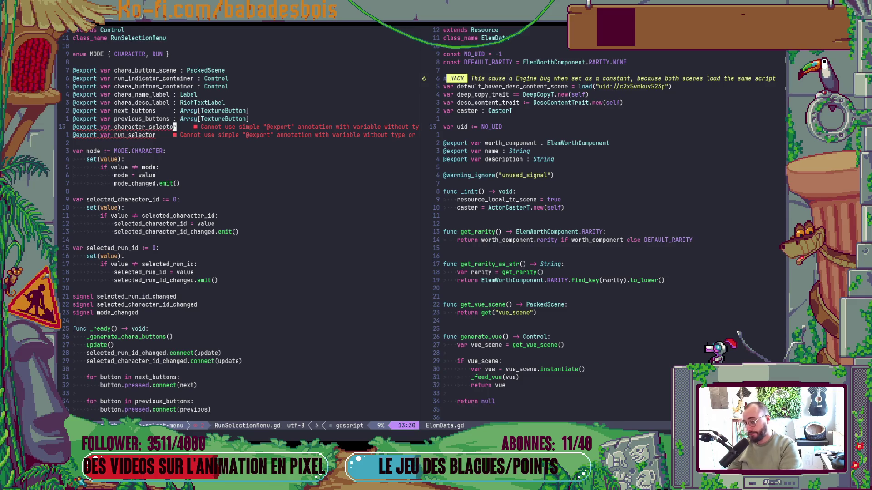
{"action": "key", "text": "ctrl+w"}
{"action": "key", "text": "l"}
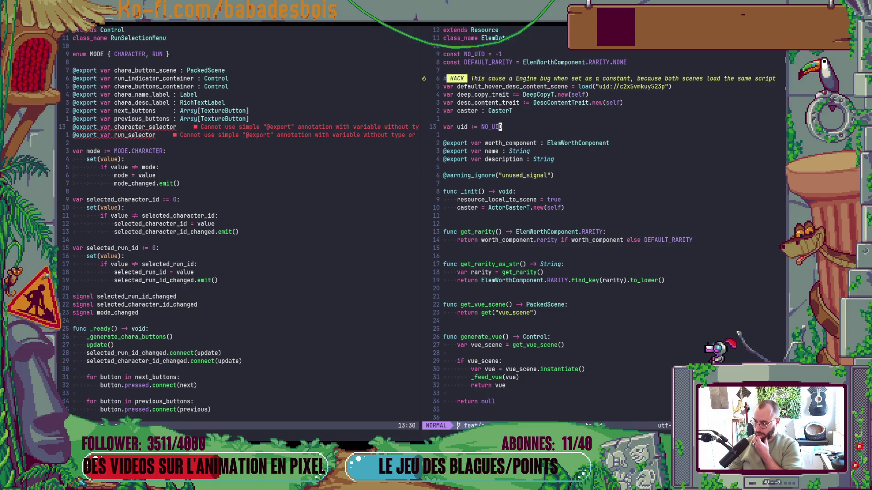
{"action": "scroll", "coordinate": [269, 277], "scroll_direction": "down", "scroll_amount": 11}
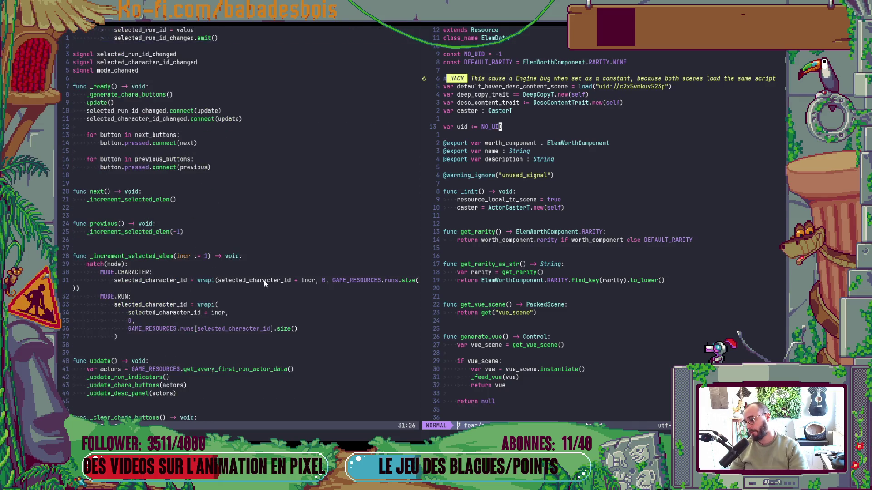
{"action": "scroll", "coordinate": [262, 281], "scroll_direction": "up", "scroll_amount": 5}
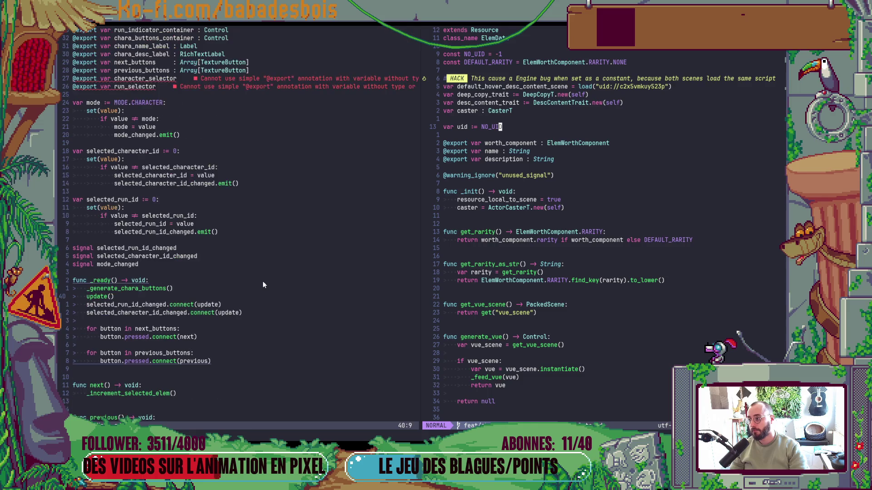
{"action": "key", "text": "alt+Tab"}
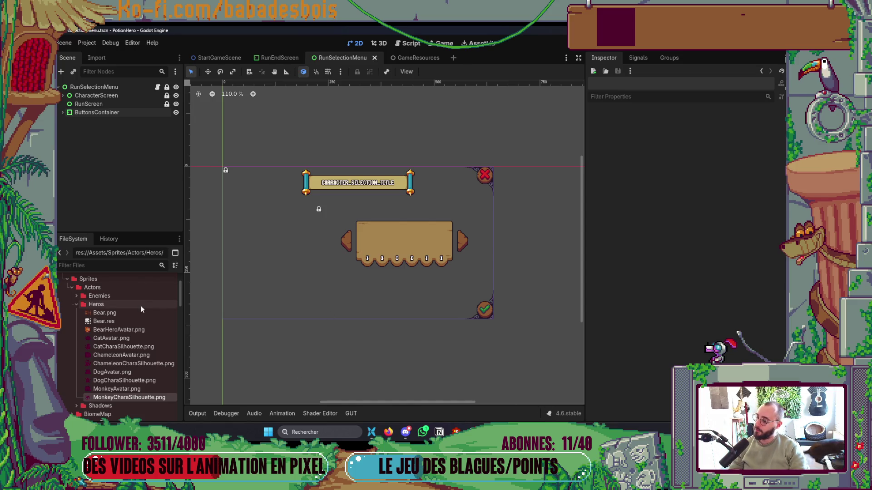
- Collapse the Sprites folder and expand the Scenes folder tree in the FileSystem dock
{"action": "left_click", "coordinate": [70, 286]}
{"action": "scroll", "coordinate": [71, 366], "scroll_direction": "down", "scroll_amount": 3}
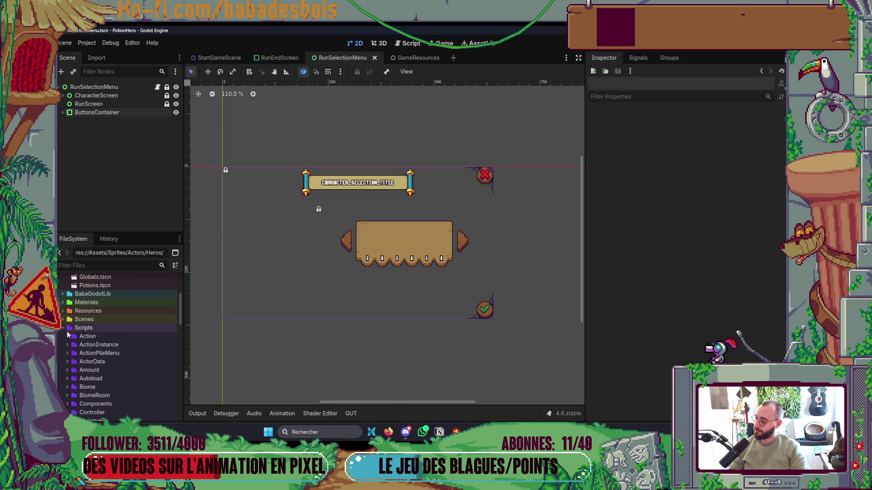
{"action": "scroll", "coordinate": [67, 332], "scroll_direction": "up", "scroll_amount": 3}
{"action": "left_click", "coordinate": [63, 379]}
{"action": "scroll", "coordinate": [74, 372], "scroll_direction": "down", "scroll_amount": 5}
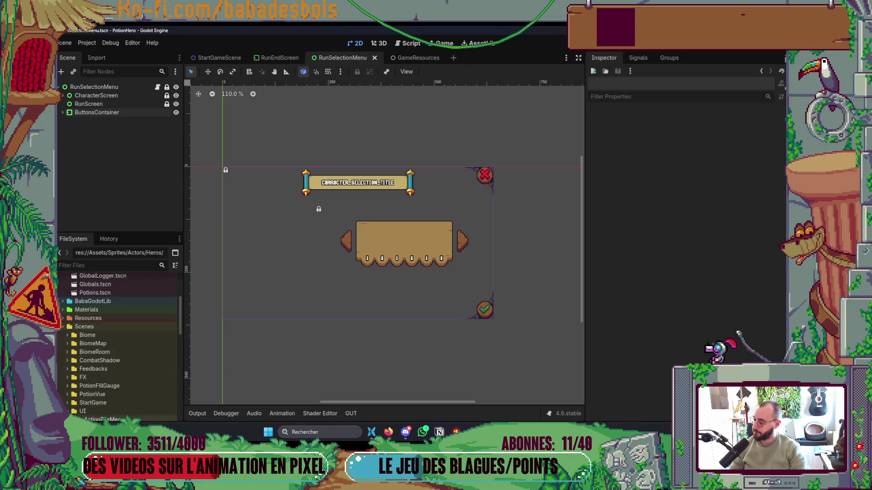
{"action": "scroll", "coordinate": [74, 371], "scroll_direction": "down", "scroll_amount": 3}
{"action": "left_click", "coordinate": [72, 364]}
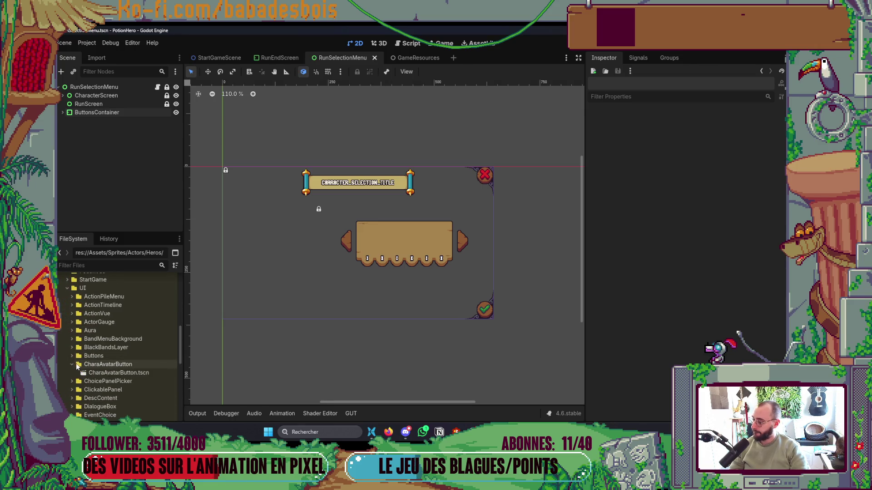
{"action": "scroll", "coordinate": [70, 363], "scroll_direction": "down", "scroll_amount": 10}
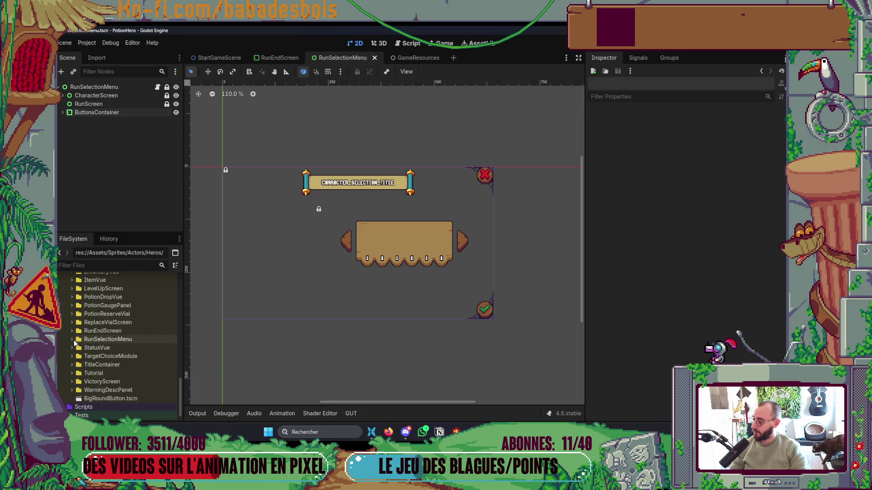
- Expand the RunSelectionMenu folder and choose Create New > Scene from its context menu
{"action": "double_click", "coordinate": [83, 341]}
{"action": "right_click", "coordinate": [119, 340]}
{"action": "mouse_move", "coordinate": [191, 287]}
{"action": "left_click", "coordinate": [272, 297]}
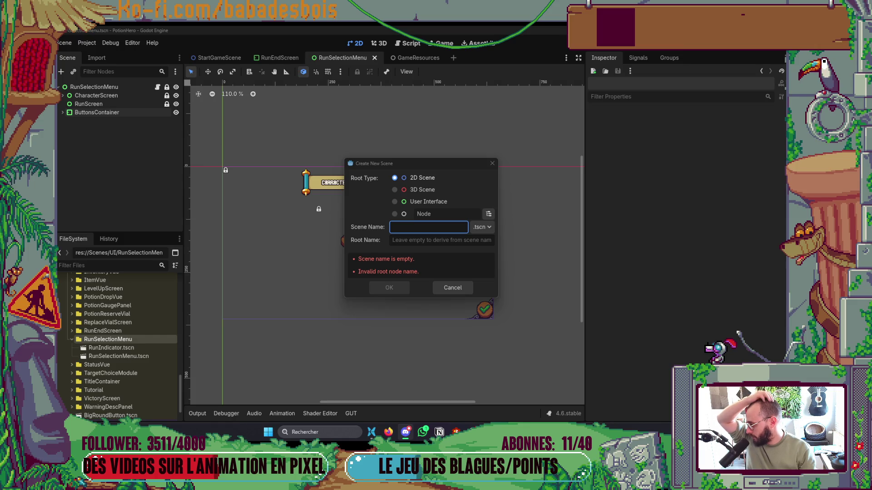
- Bring the Miro board of game screen mockups to the front
{"action": "left_click", "coordinate": [388, 432]}
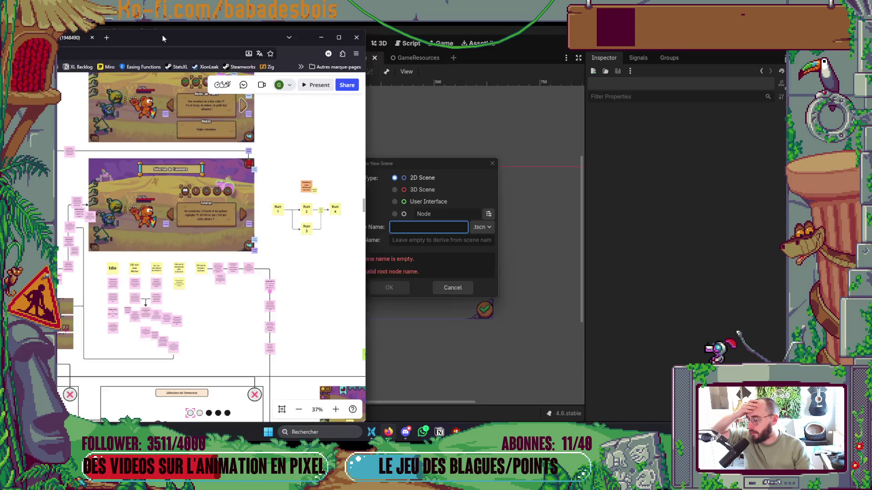
{"action": "double_click", "coordinate": [162, 38]}
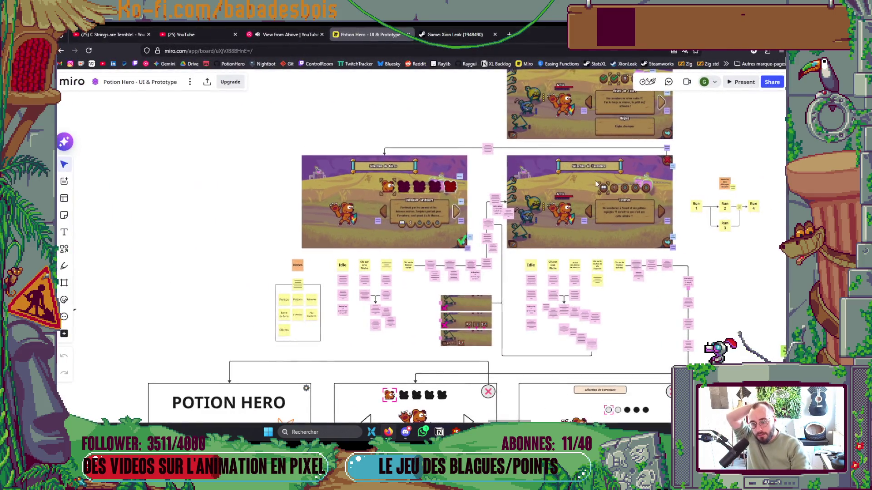
{"action": "scroll", "coordinate": [592, 176], "scroll_direction": "up", "scroll_amount": 5}
{"action": "scroll", "coordinate": [620, 202], "scroll_direction": "down", "scroll_amount": 3}
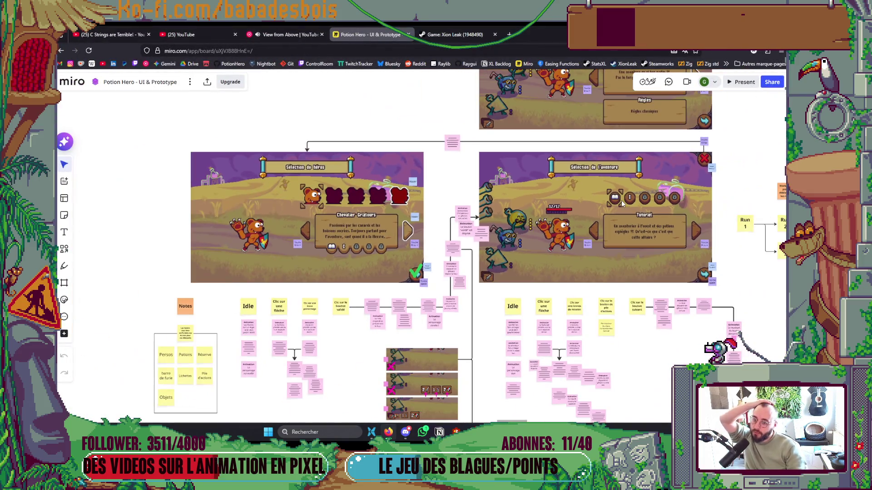
{"action": "scroll", "coordinate": [622, 201], "scroll_direction": "down", "scroll_amount": 5}
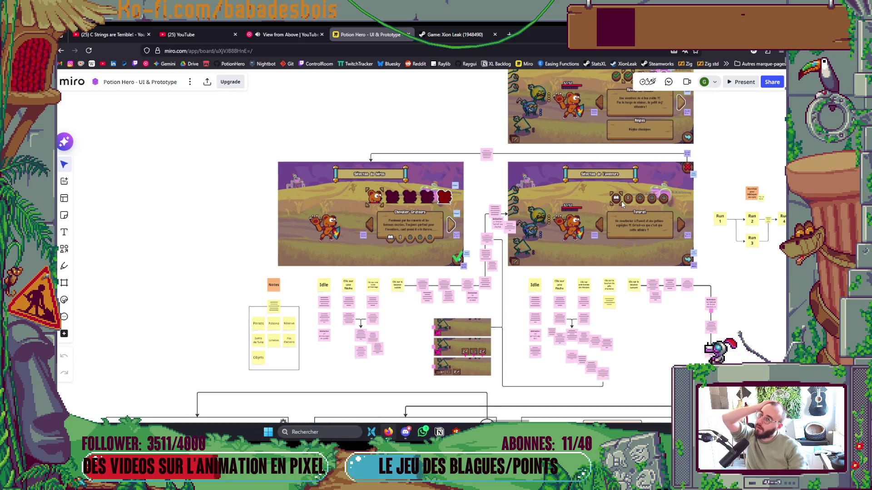
{"action": "left_click_drag", "start_coordinate": [607, 206], "coordinate": [596, 213]}
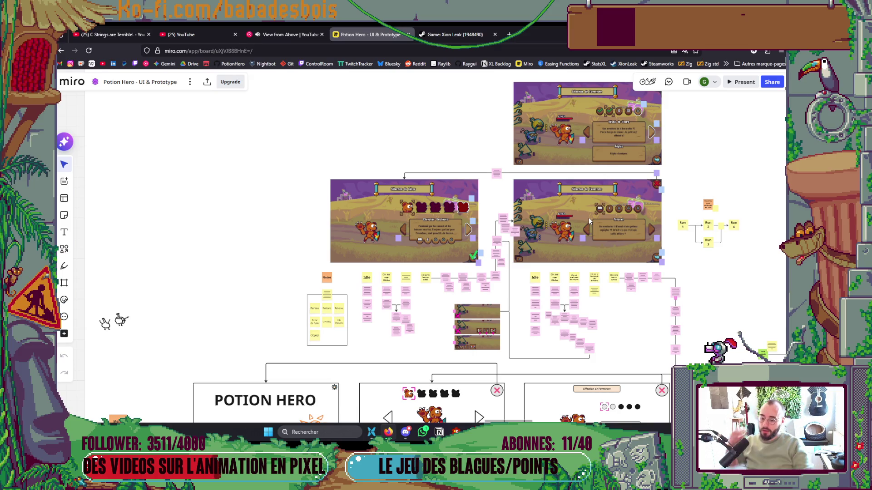
{"action": "key", "text": "alt+Tab"}
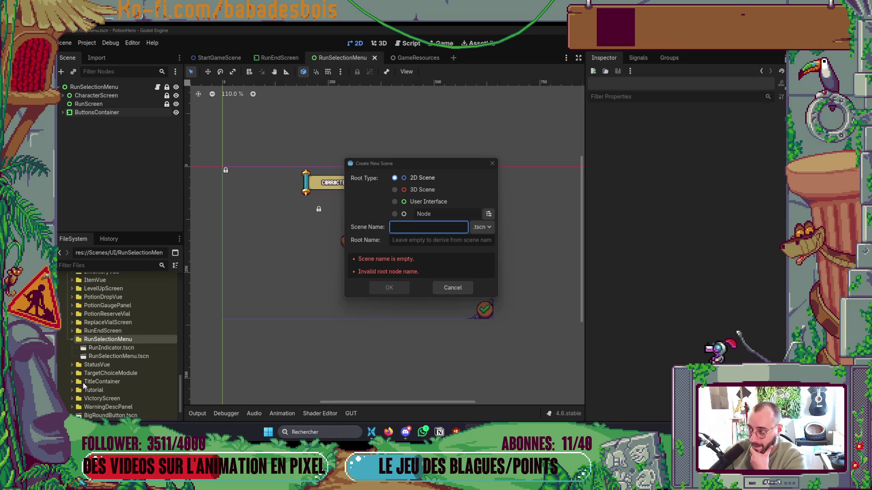
- Create the new scene with a User Interface root named Designator, checking the Miro mockup along the way
{"action": "left_click", "coordinate": [395, 202]}
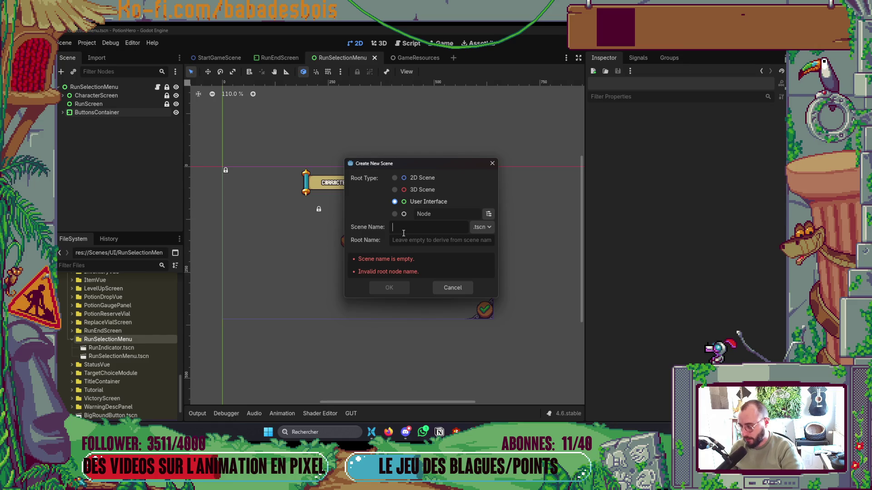
{"action": "key", "text": "alt+Tab"}
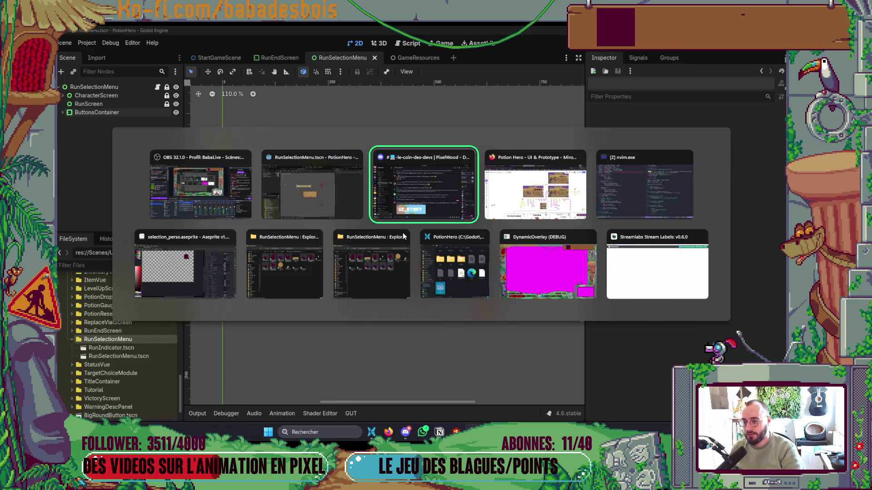
{"action": "scroll", "coordinate": [404, 207], "scroll_direction": "up", "scroll_amount": 10}
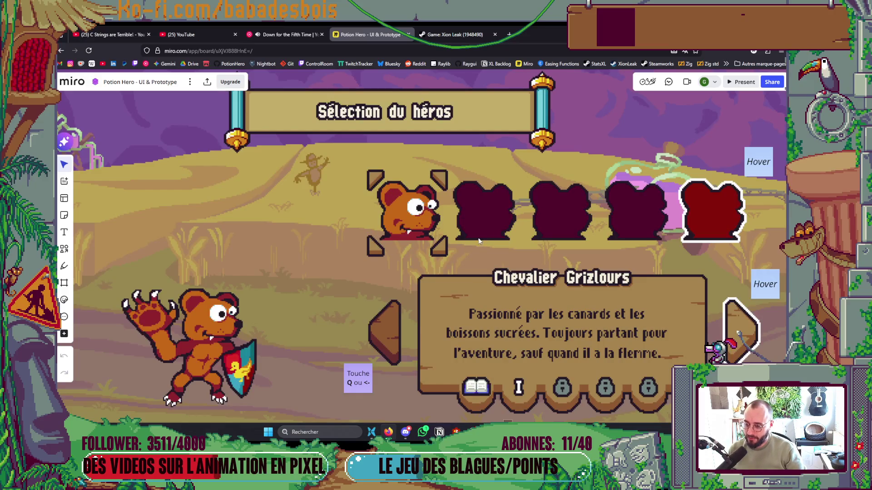
{"action": "key", "text": "alt+Tab"}
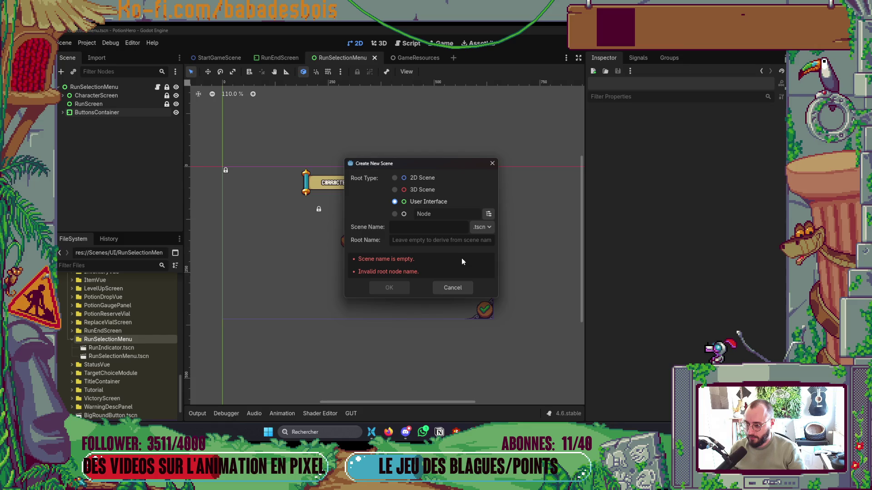
{"action": "type", "text": "Desig"}
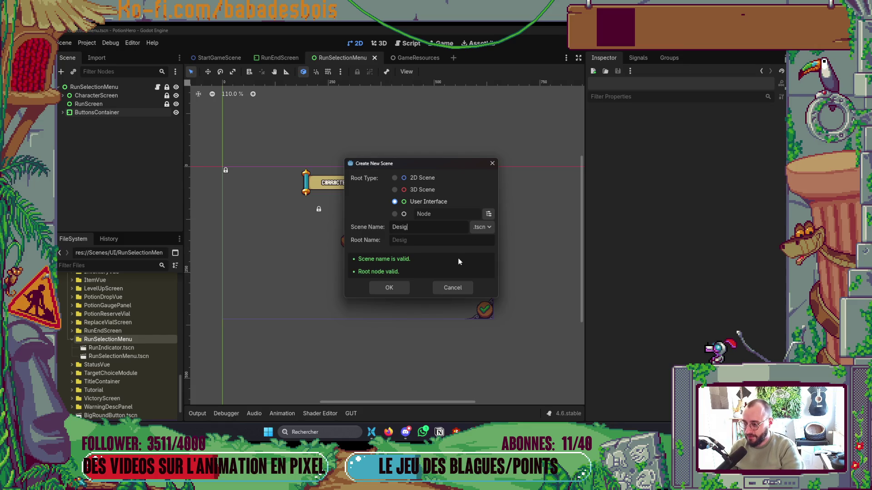
{"action": "type", "text": "nator"}
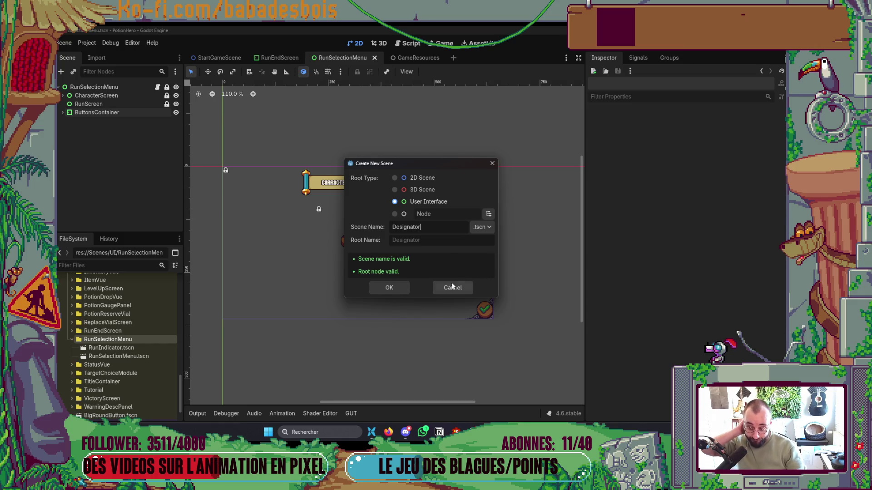
{"action": "left_click", "coordinate": [401, 289]}
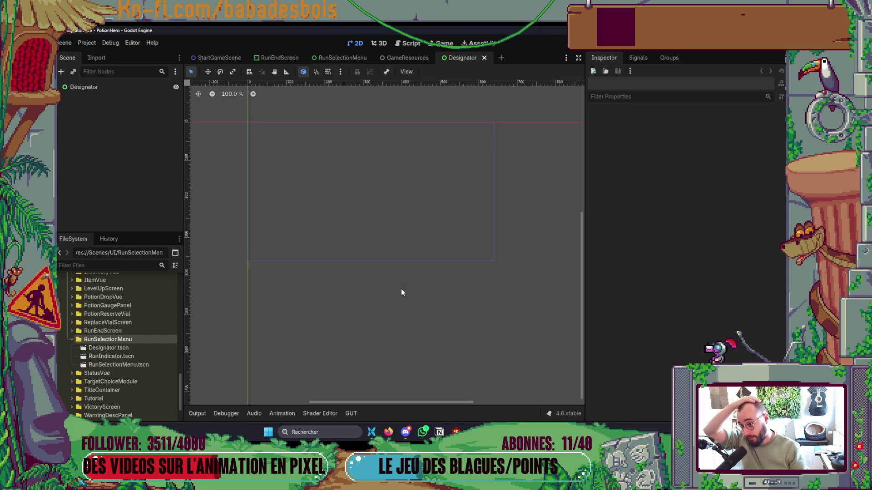
- Add a TextureRect child under the Designator root node through Add Child Node
{"action": "left_click", "coordinate": [103, 91]}
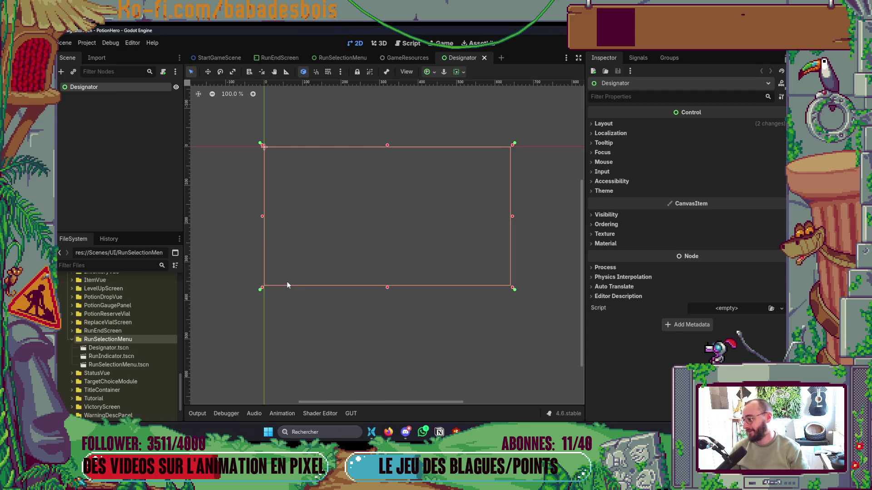
{"action": "right_click", "coordinate": [113, 91]}
{"action": "left_click", "coordinate": [162, 97]}
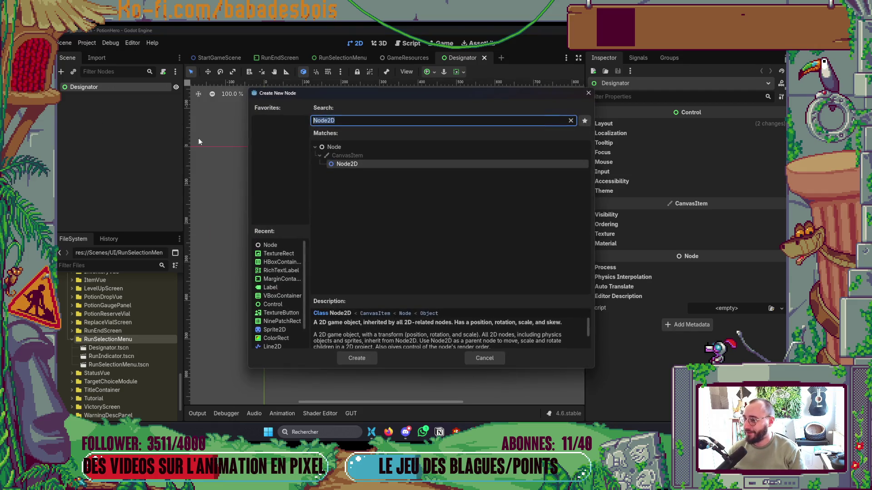
{"action": "left_click", "coordinate": [290, 255]}
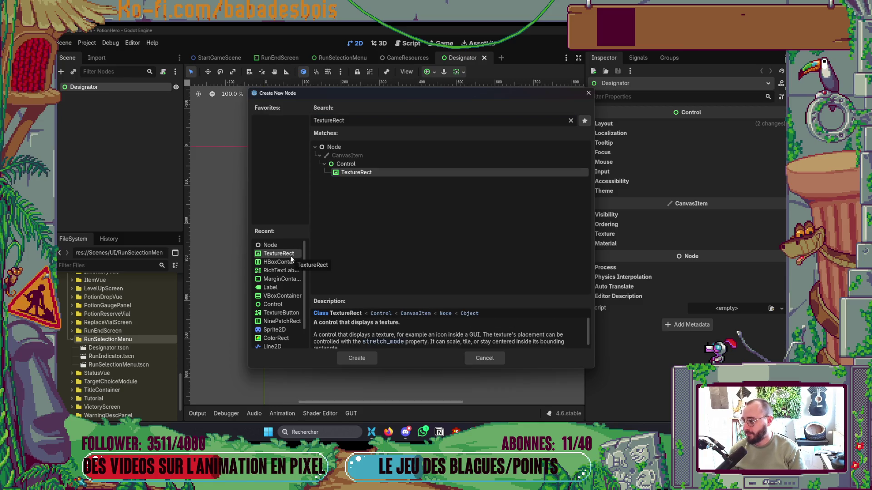
{"action": "double_click", "coordinate": [281, 252]}
{"action": "key", "text": "alt+Tab"}
{"action": "key", "text": "alt+Tab"}
{"action": "scroll", "coordinate": [381, 215], "scroll_direction": "up", "scroll_amount": 2}
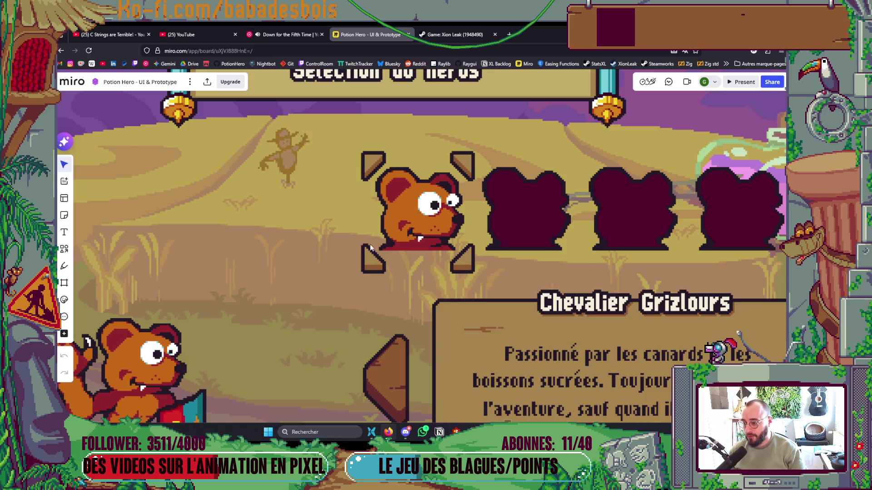
{"action": "scroll", "coordinate": [371, 256], "scroll_direction": "down", "scroll_amount": 5}
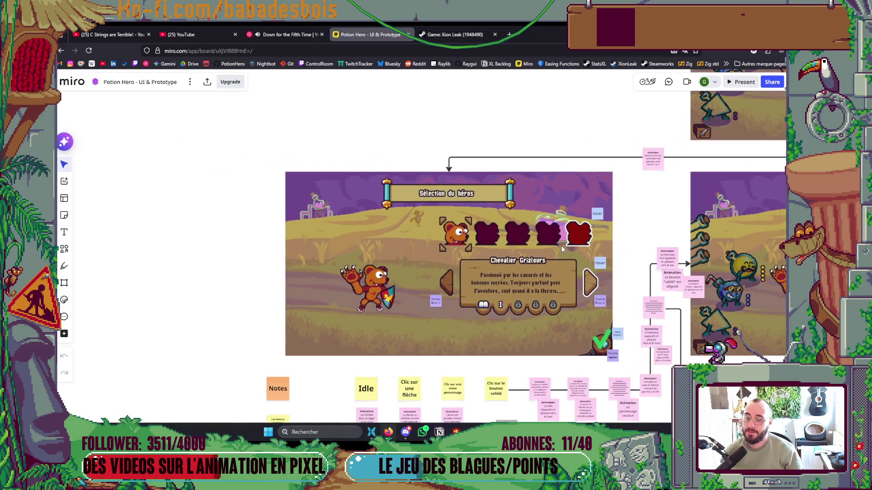
{"action": "scroll", "coordinate": [557, 247], "scroll_direction": "right", "scroll_amount": 5}
{"action": "scroll", "coordinate": [549, 234], "scroll_direction": "up", "scroll_amount": 5}
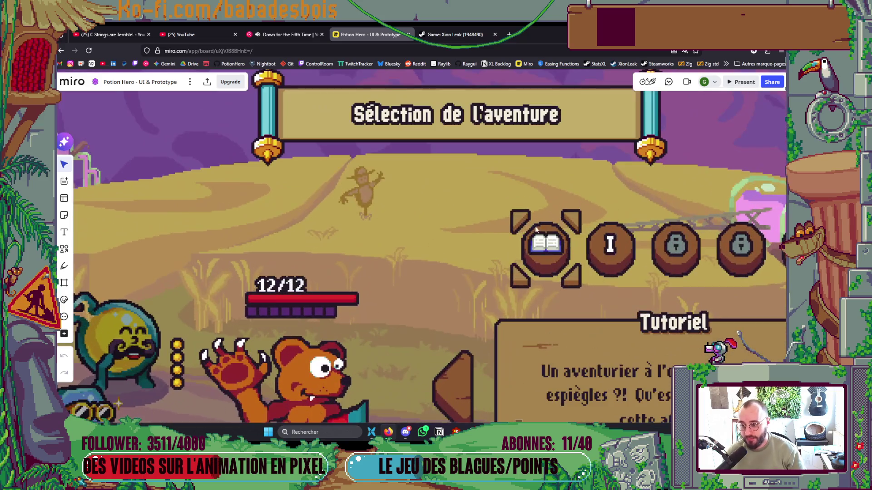
{"action": "scroll", "coordinate": [521, 280], "scroll_direction": "down", "scroll_amount": 3}
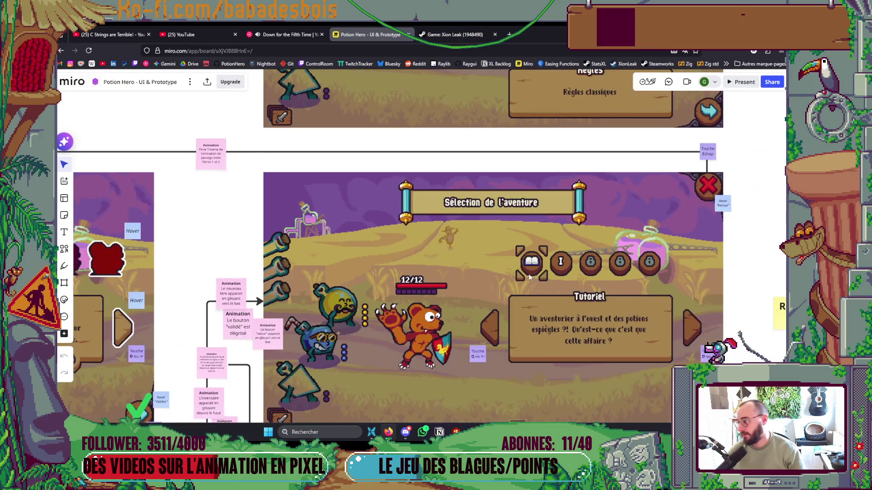
{"action": "scroll", "coordinate": [274, 273], "scroll_direction": "left", "scroll_amount": 5}
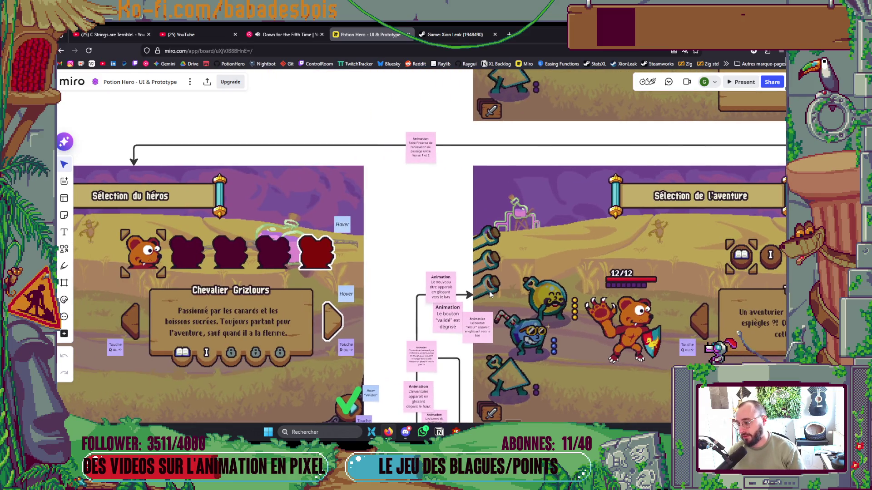
{"action": "scroll", "coordinate": [406, 280], "scroll_direction": "down", "scroll_amount": 3}
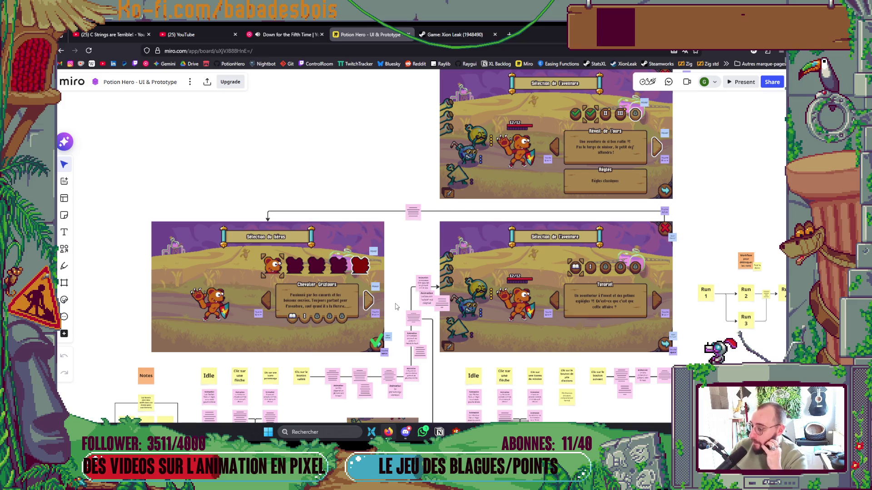
{"action": "key", "text": "alt+Tab"}
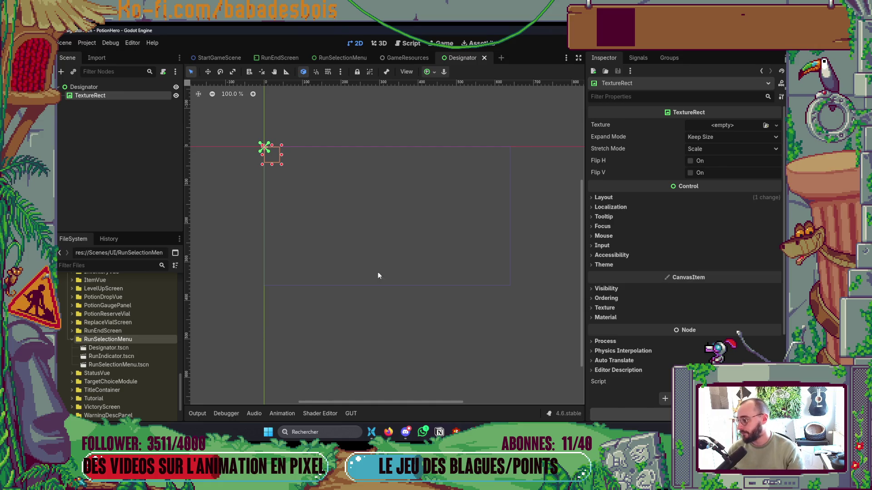
- Reselect the Designator and TextureRect nodes, filter files by 'Desi', then clear the filter
{"action": "left_click", "coordinate": [118, 88]}
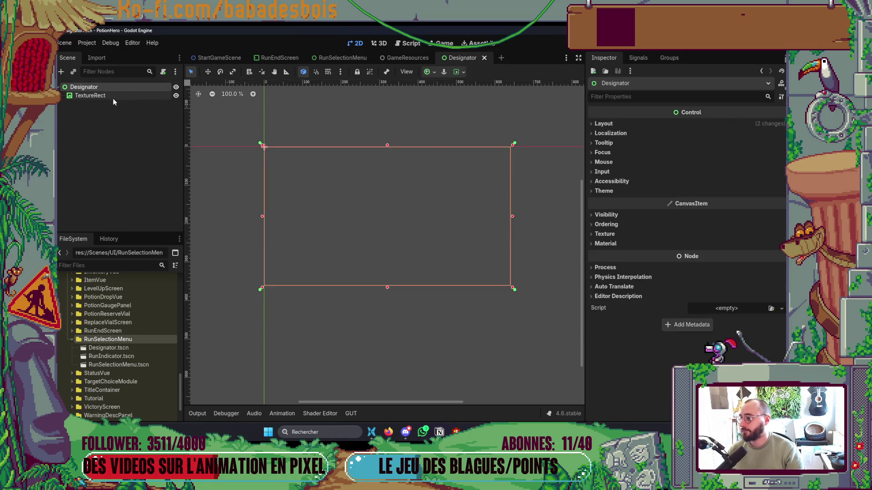
{"action": "left_click", "coordinate": [113, 97]}
{"action": "left_click", "coordinate": [127, 266]}
{"action": "type", "text": "Desi"}
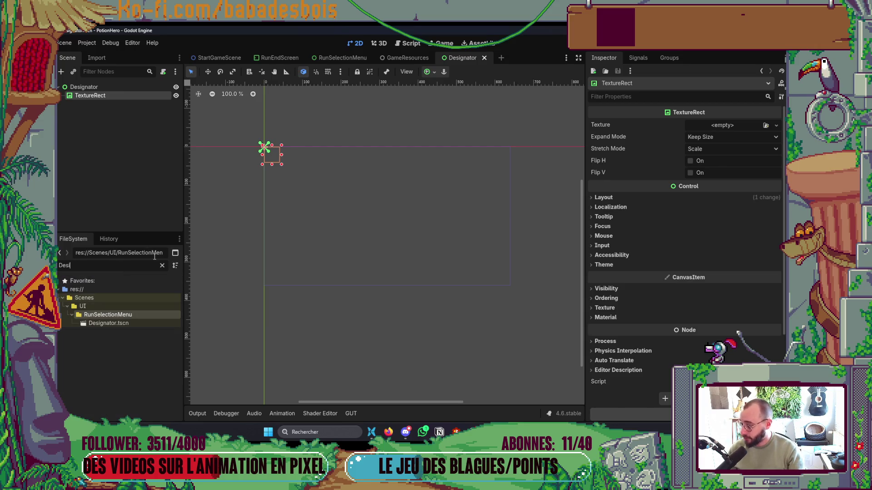
{"action": "left_click", "coordinate": [163, 266]}
{"action": "scroll", "coordinate": [150, 305], "scroll_direction": "up", "scroll_amount": 10}
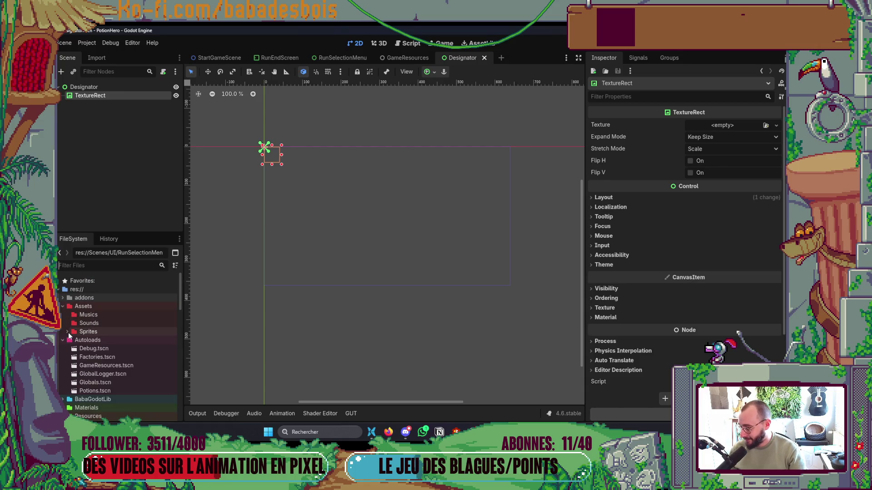
- Expand the Sprites folder and briefly open and close the Biomes folder
{"action": "left_click", "coordinate": [68, 332]}
{"action": "scroll", "coordinate": [126, 362], "scroll_direction": "down", "scroll_amount": 5}
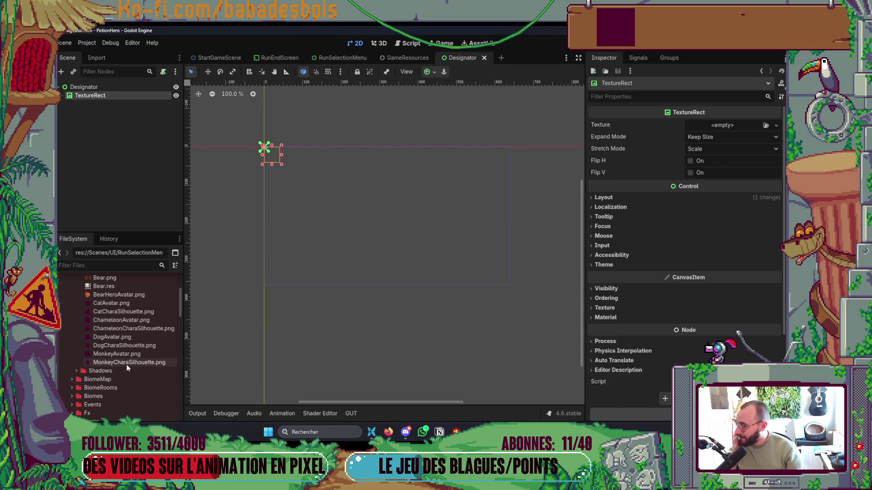
{"action": "double_click", "coordinate": [126, 358]}
{"action": "double_click", "coordinate": [108, 347]}
{"action": "scroll", "coordinate": [114, 350], "scroll_direction": "up", "scroll_amount": 3}
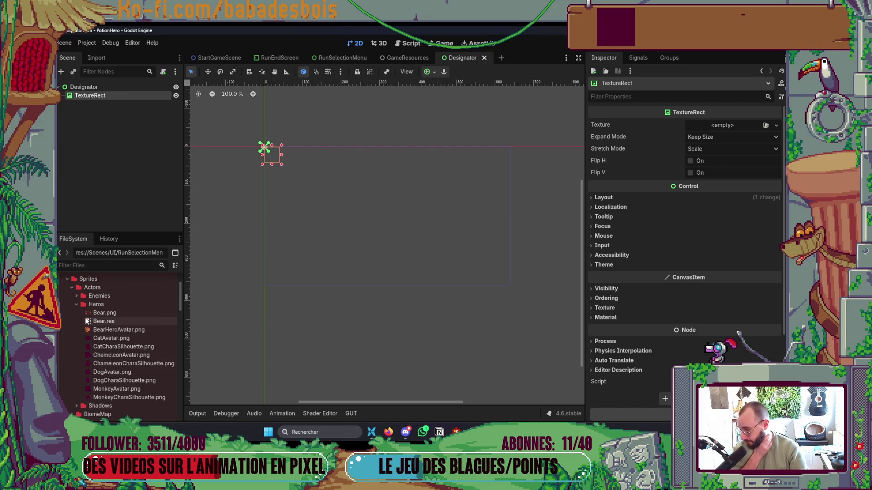
- Collapse Heros and Actors, expand the UI sprites folder, and collapse Panels
{"action": "left_click", "coordinate": [77, 305]}
{"action": "left_click", "coordinate": [71, 288]}
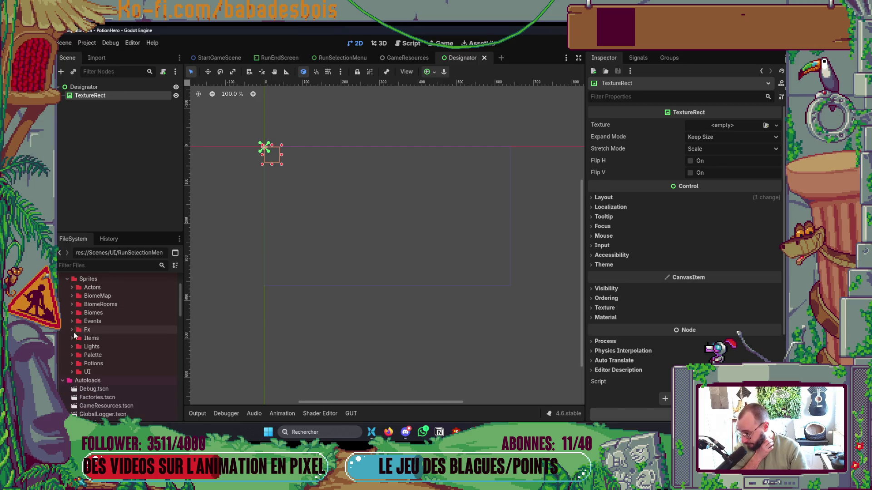
{"action": "left_click", "coordinate": [73, 371]}
{"action": "scroll", "coordinate": [113, 354], "scroll_direction": "down", "scroll_amount": 5}
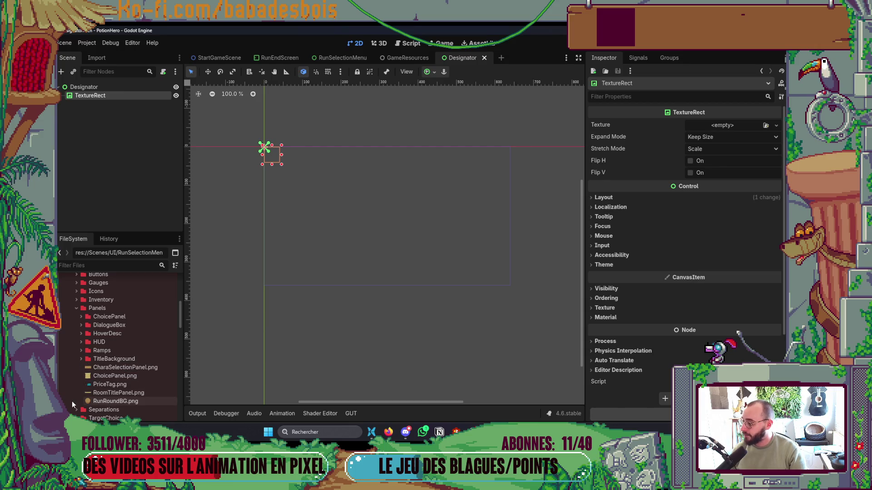
{"action": "scroll", "coordinate": [81, 395], "scroll_direction": "down", "scroll_amount": 2}
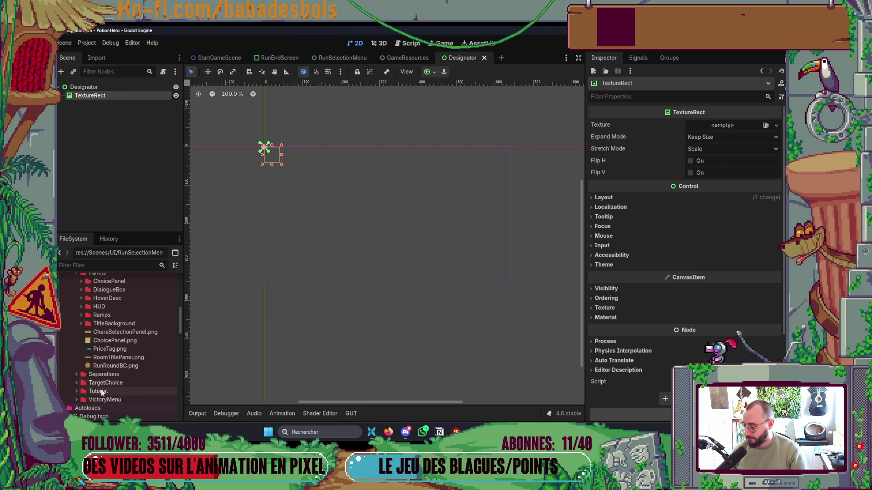
{"action": "scroll", "coordinate": [104, 393], "scroll_direction": "up", "scroll_amount": 2}
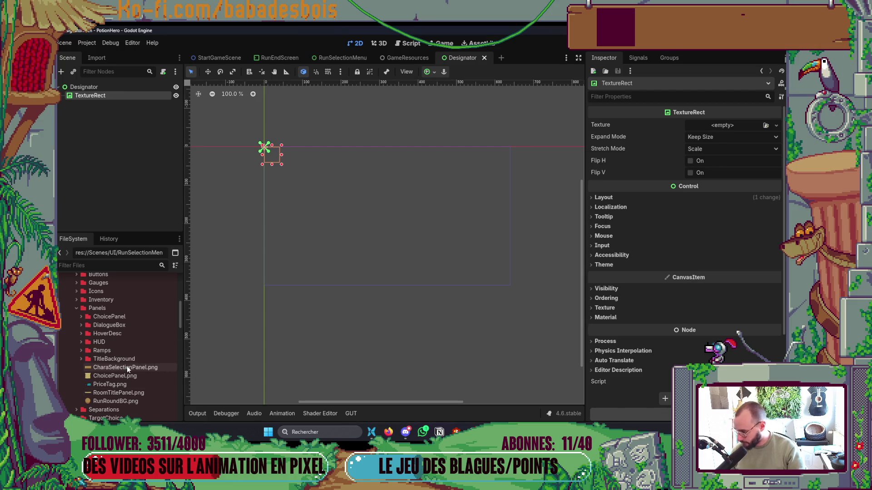
{"action": "scroll", "coordinate": [119, 368], "scroll_direction": "up", "scroll_amount": 2}
{"action": "left_click", "coordinate": [76, 343]}
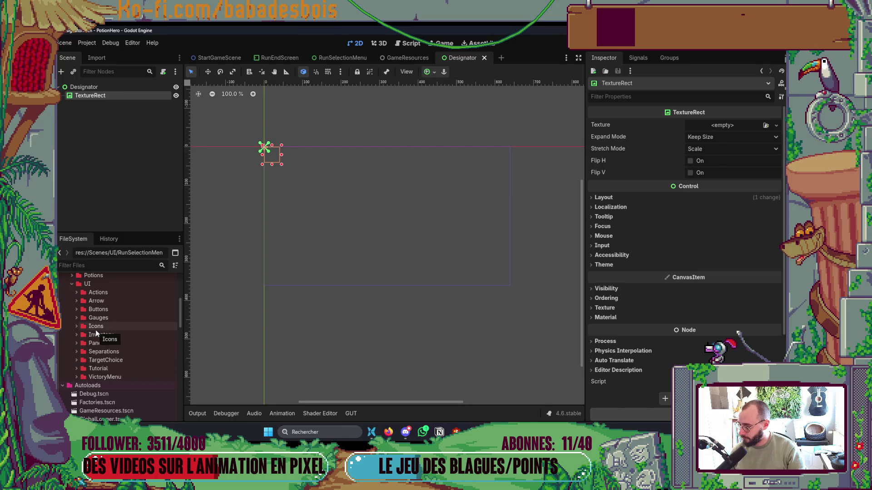
- Locate Designator.png in the UI > Designators folder in File Explorer, then return to Godot
{"action": "mouse_move", "coordinate": [576, 432]}
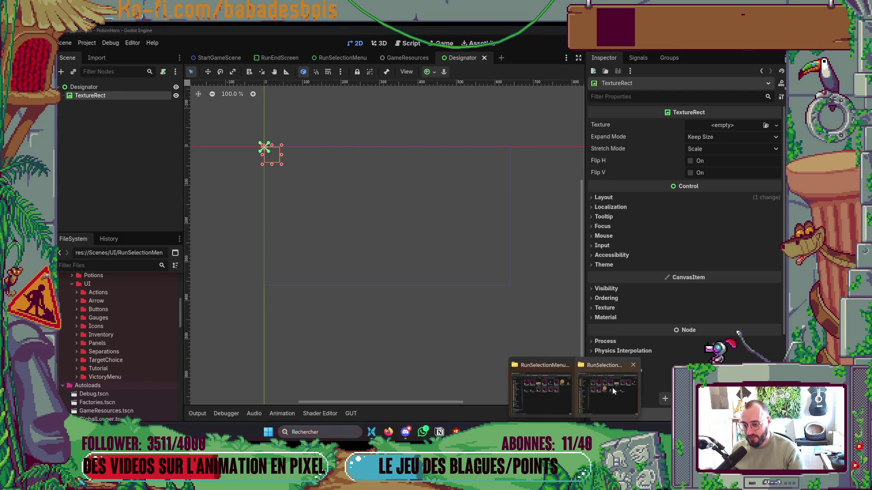
{"action": "left_click", "coordinate": [611, 385]}
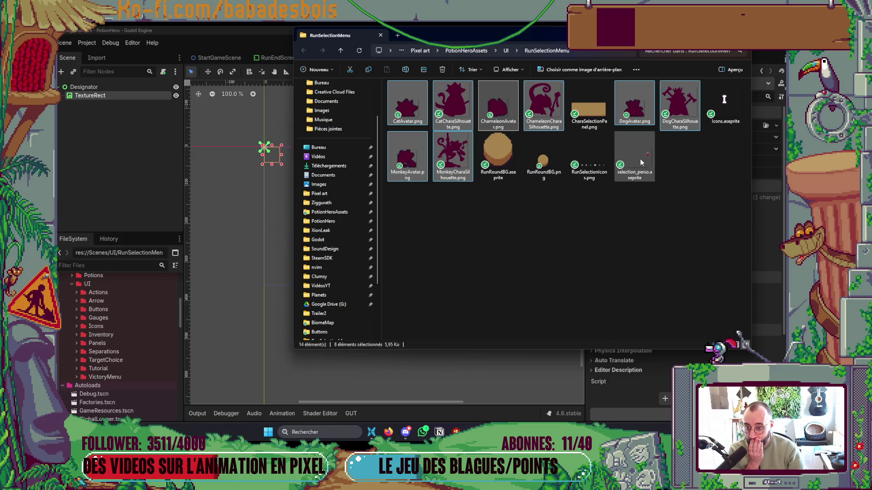
{"action": "left_click", "coordinate": [509, 53]}
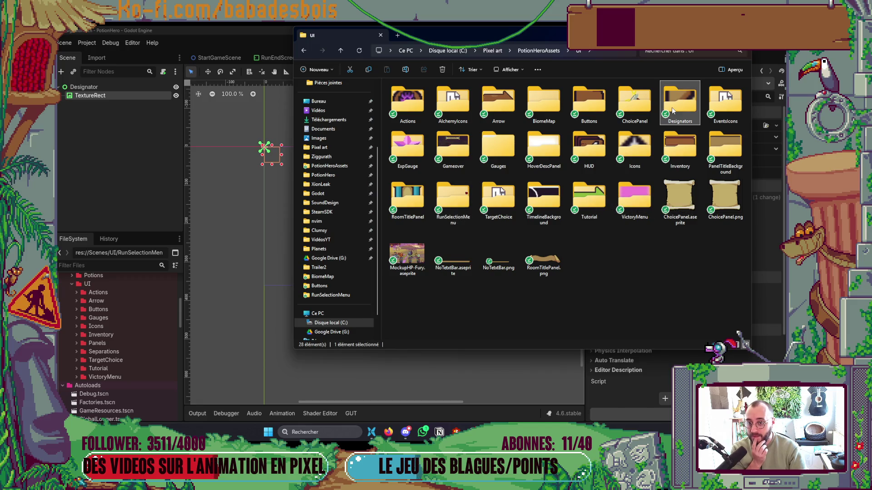
{"action": "double_click", "coordinate": [677, 107]}
{"action": "left_click", "coordinate": [456, 109]}
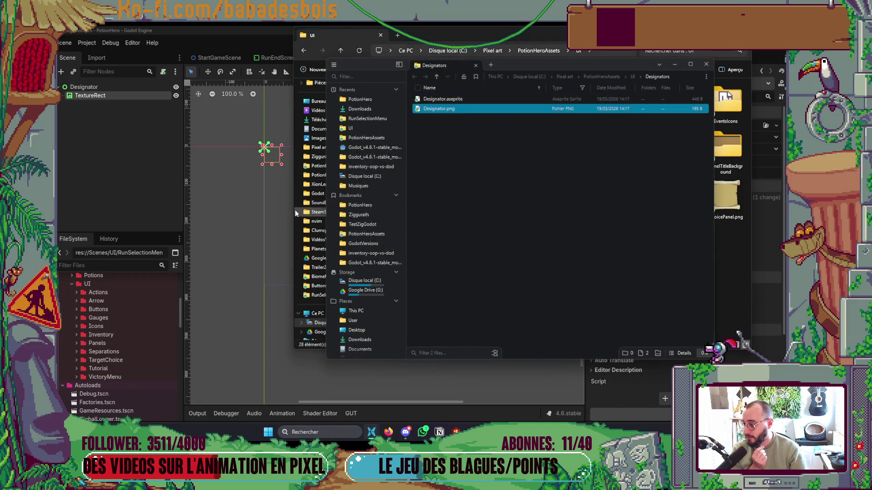
{"action": "left_click", "coordinate": [109, 266]}
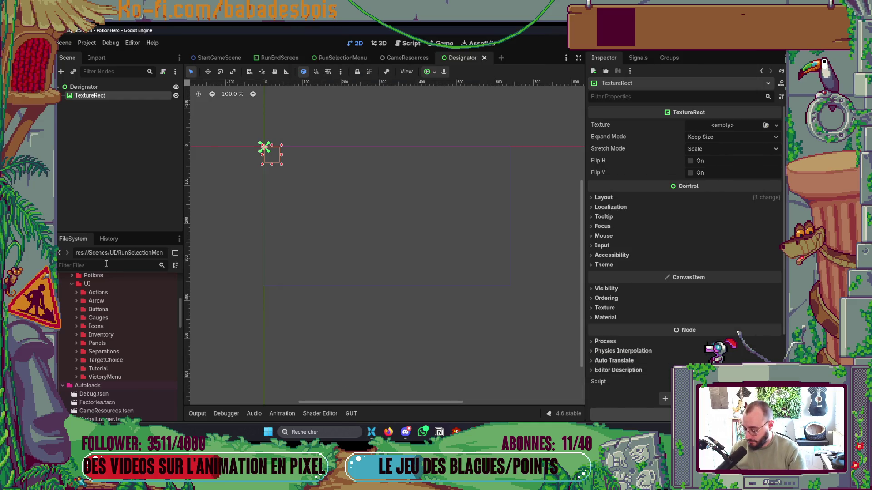
- After a brief 'Des' file search, create a new folder named Designator under UI
{"action": "type", "text": "Des"}
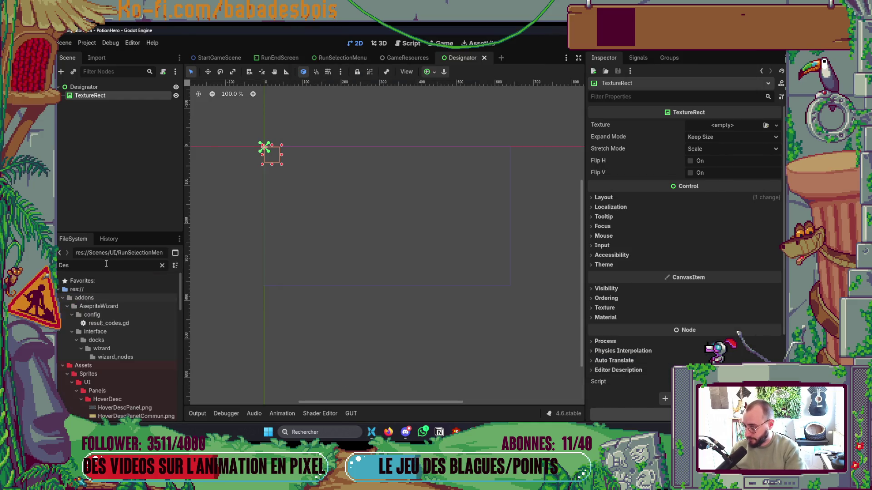
{"action": "key", "text": "BackSpace"}
{"action": "key", "text": "BackSpace"}
{"action": "key", "text": "BackSpace"}
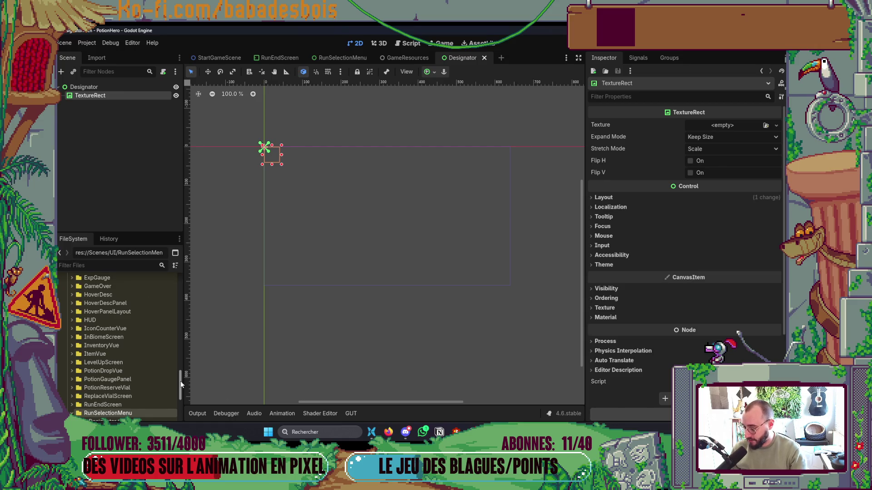
{"action": "left_click_drag", "start_coordinate": [181, 381], "coordinate": [197, 260]}
{"action": "scroll", "coordinate": [111, 352], "scroll_direction": "down", "scroll_amount": 3}
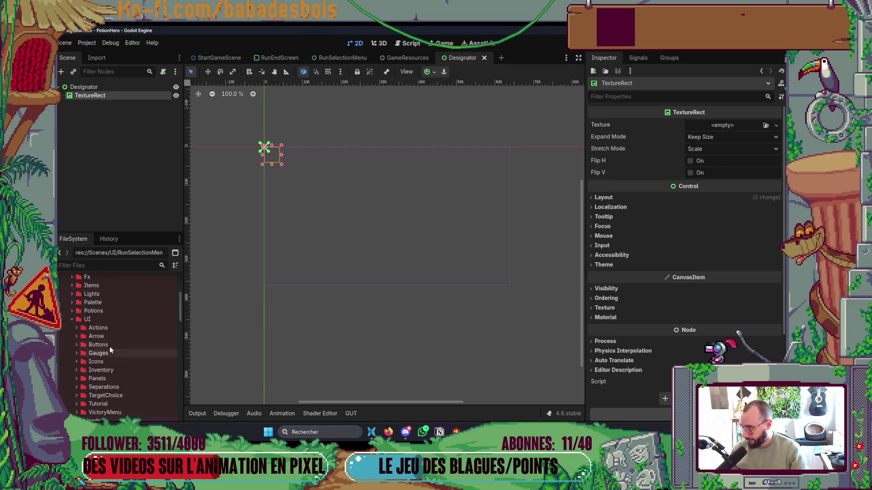
{"action": "right_click", "coordinate": [103, 319]}
{"action": "mouse_move", "coordinate": [167, 284]}
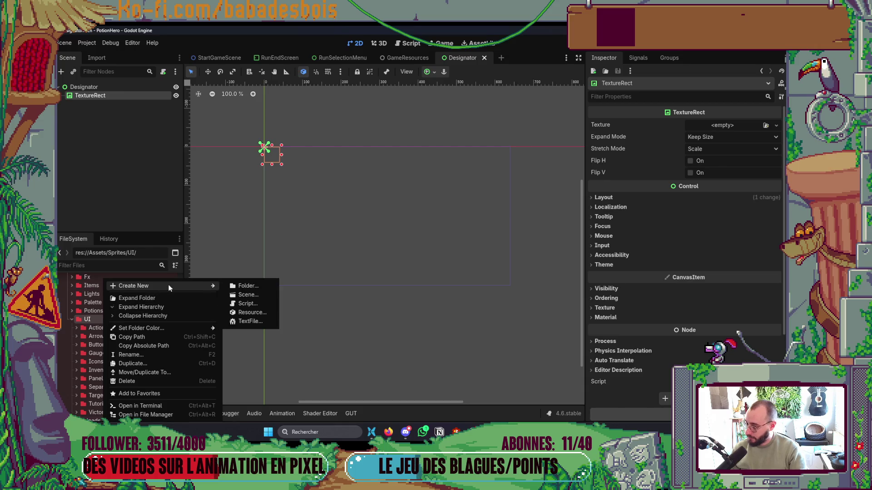
{"action": "left_click", "coordinate": [246, 286]}
{"action": "type", "text": "Design"}
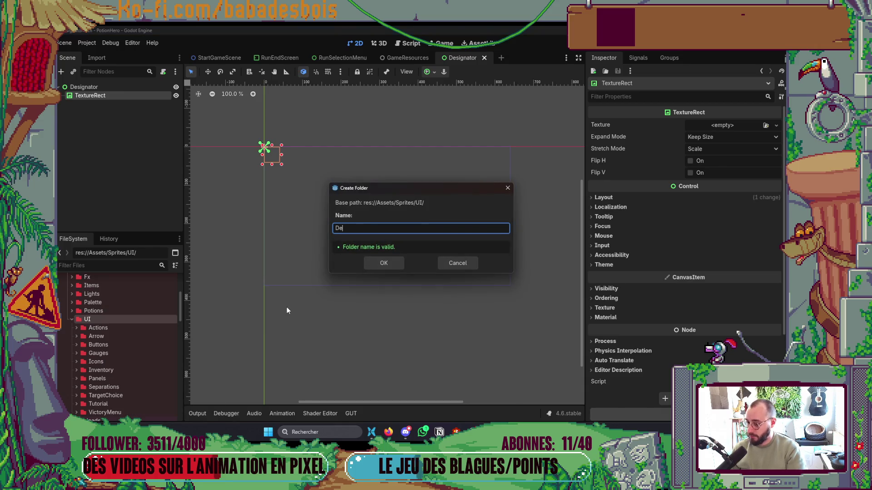
{"action": "type", "text": "ator"}
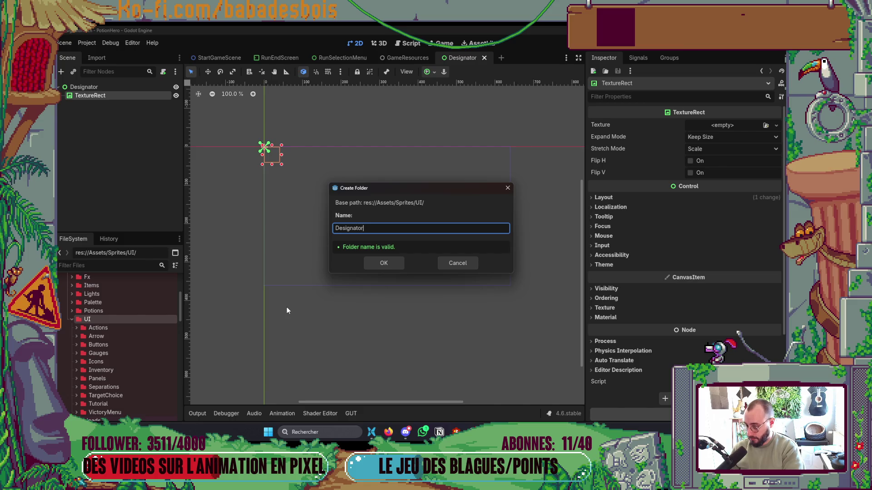
{"action": "key", "text": "Return"}
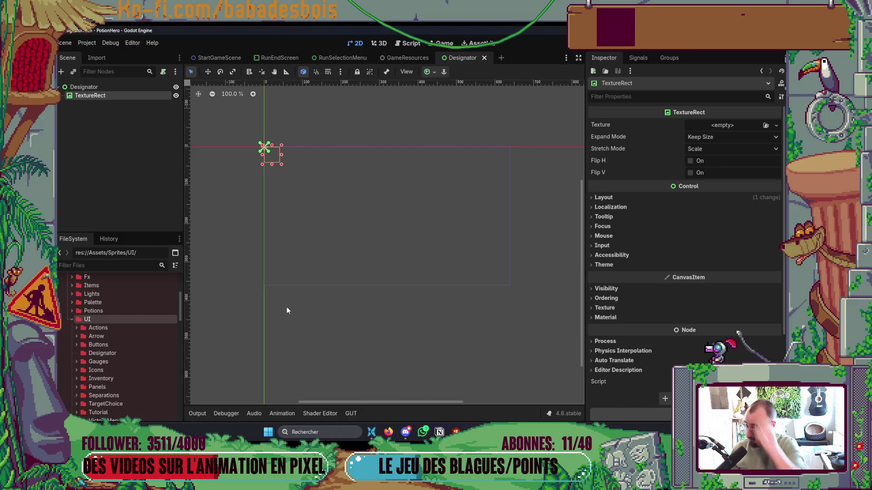
- Import Designator.png into the Designator folder and set it as the TextureRect's texture
{"action": "left_click", "coordinate": [121, 352]}
{"action": "key", "text": "alt+Tab"}
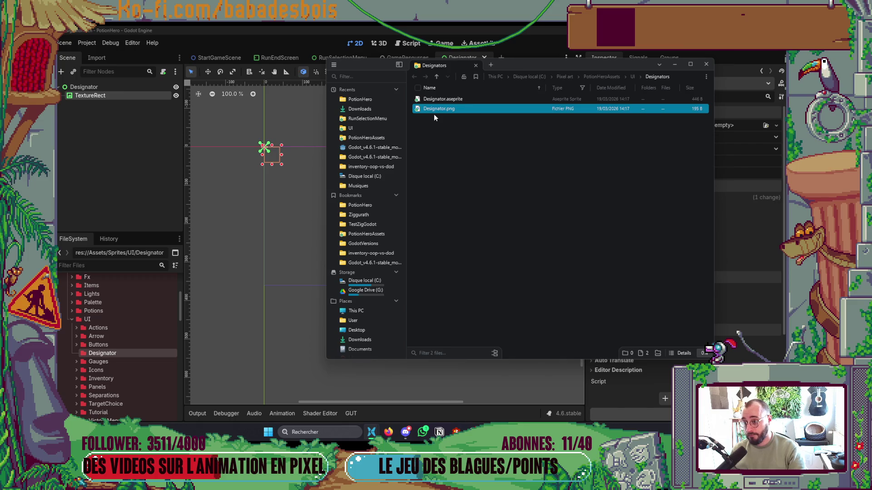
{"action": "mouse_move", "coordinate": [161, 339]}
{"action": "left_mouse_down"}
{"action": "mouse_move", "coordinate": [138, 350]}
{"action": "mouse_move", "coordinate": [339, 304]}
{"action": "mouse_move", "coordinate": [715, 130]}
{"action": "left_mouse_up"}
{"action": "scroll", "coordinate": [361, 219], "scroll_direction": "up", "scroll_amount": 2}
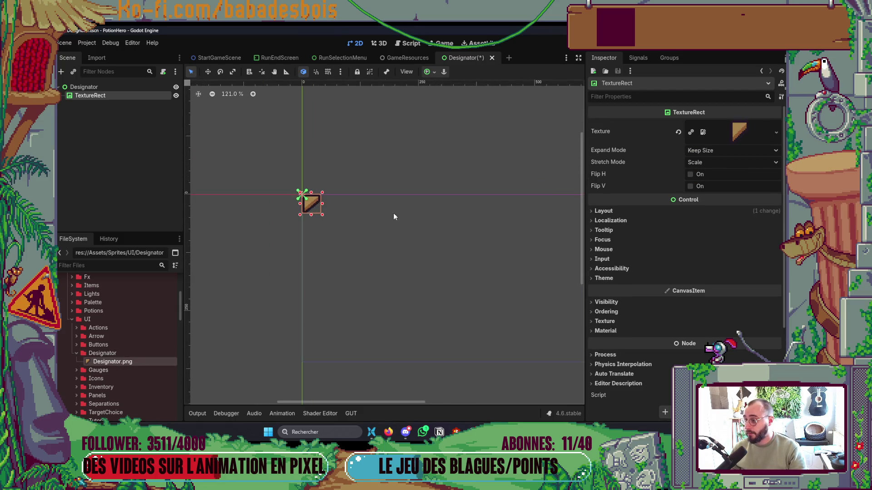
- Set the TextureRect's Stretch Mode to Keep
{"action": "left_click", "coordinate": [686, 164]}
{"action": "left_click", "coordinate": [712, 193]}
{"action": "scroll", "coordinate": [345, 206], "scroll_direction": "up", "scroll_amount": 3}
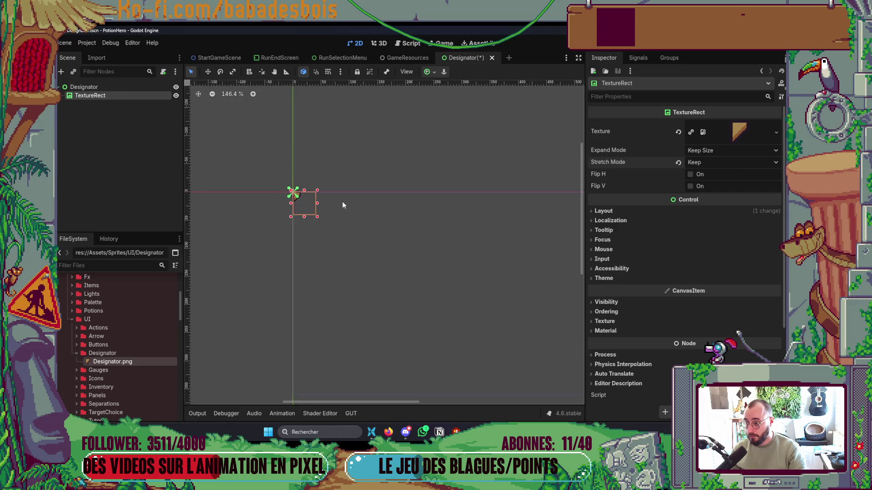
- Reselect the TextureRect in the Scene tree and duplicate it with Ctrl+D
{"action": "left_click", "coordinate": [317, 225]}
{"action": "scroll", "coordinate": [268, 202], "scroll_direction": "up", "scroll_amount": 10}
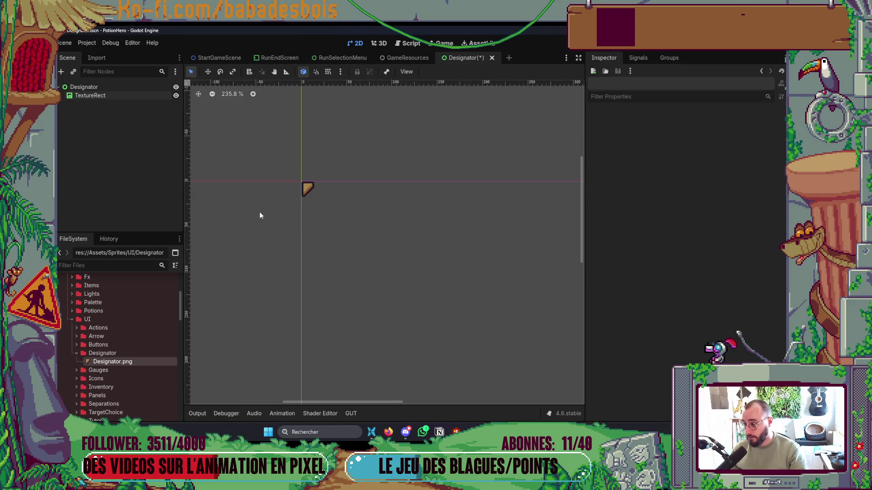
{"action": "scroll", "coordinate": [286, 195], "scroll_direction": "down", "scroll_amount": 1}
{"action": "left_click", "coordinate": [100, 95]}
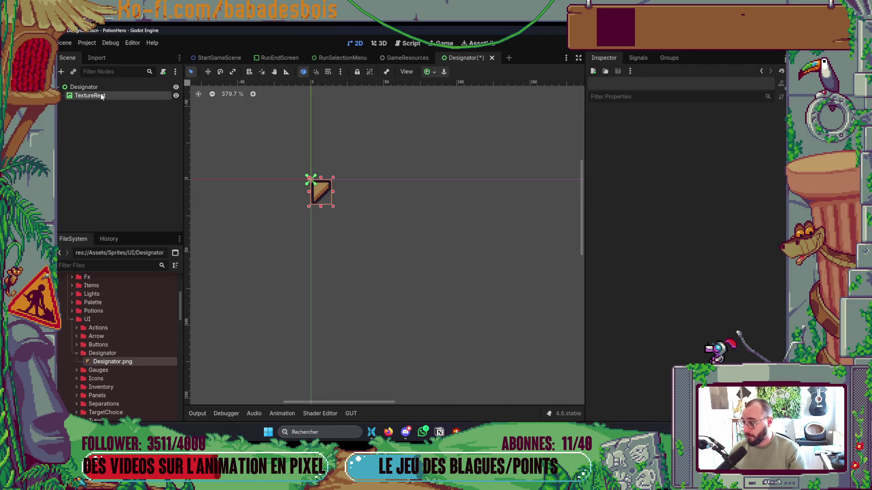
{"action": "key", "text": "ctrl+d"}
{"action": "key", "text": "ctrl+d"}
{"action": "key", "text": "ctrl+d"}
- Turn on Flip H for TextureRect2 to mirror its sprite horizontally
{"action": "left_click", "coordinate": [119, 103]}
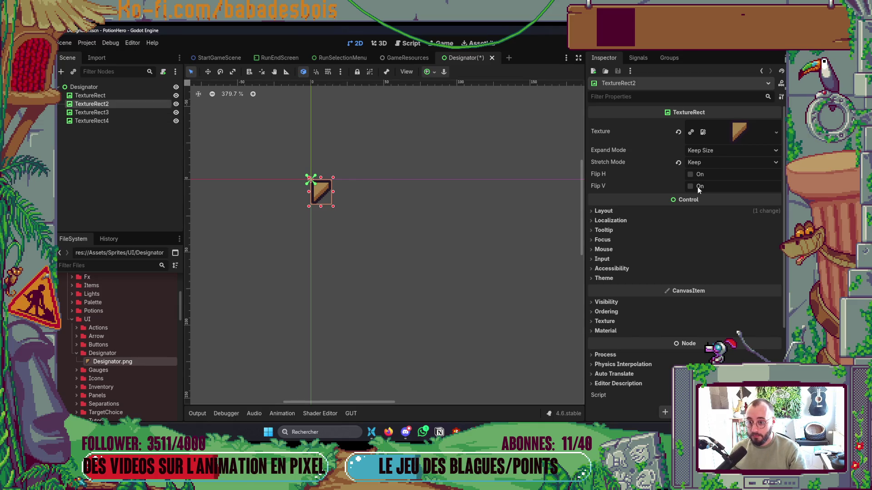
{"action": "left_click", "coordinate": [697, 175]}
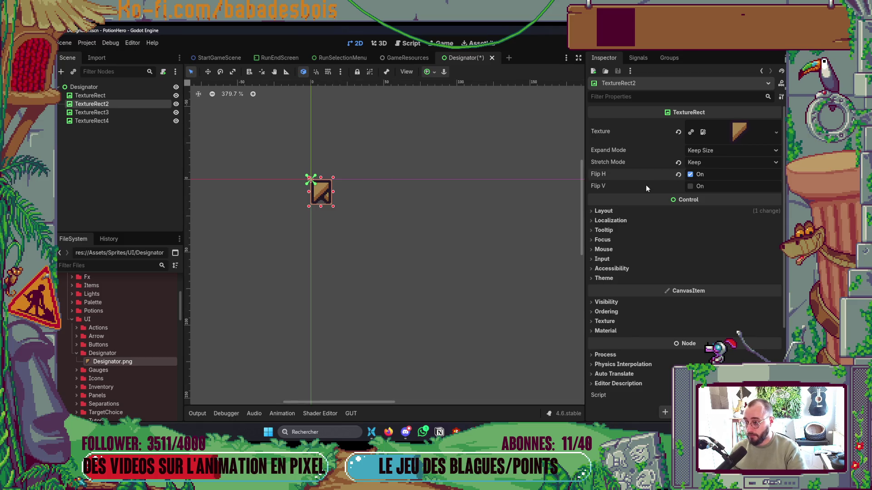
{"action": "left_click", "coordinate": [72, 133]}
- Rename the original TextureRect to TopLeft and recheck both sprites' properties
{"action": "left_click", "coordinate": [105, 94]}
{"action": "left_click", "coordinate": [105, 94]}
{"action": "type", "text": "TrpLeft"}
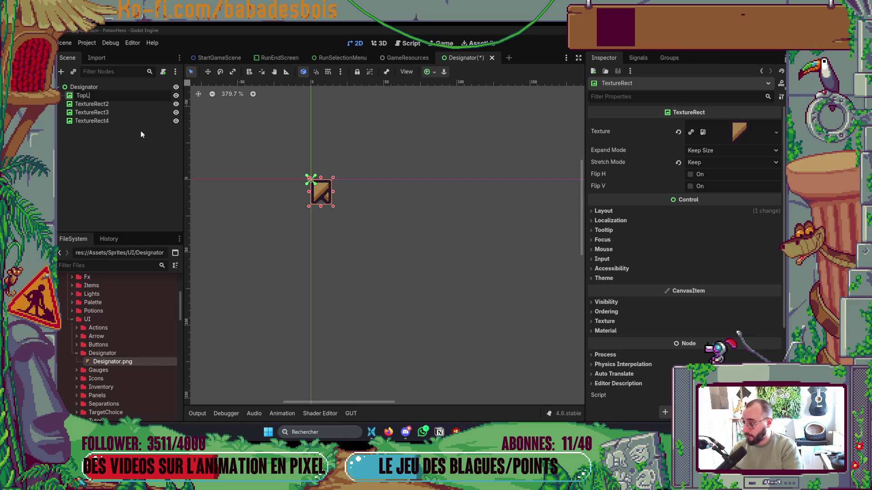
{"action": "key", "text": "Return"}
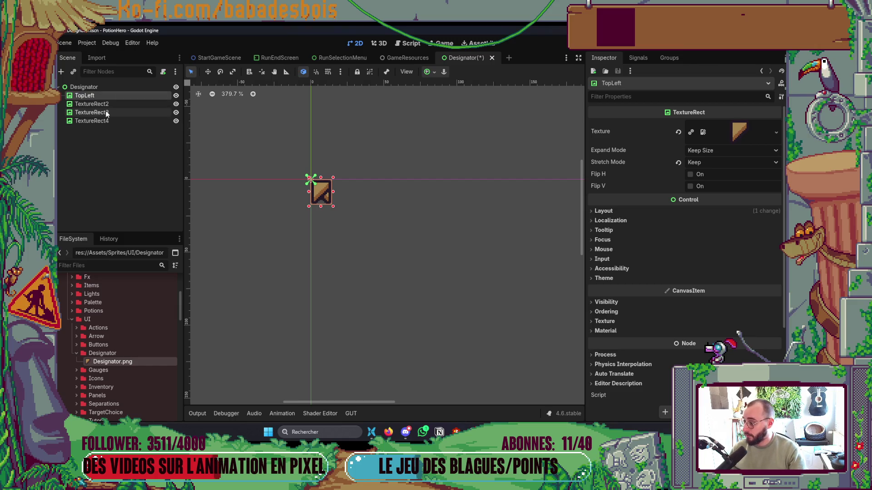
{"action": "left_click", "coordinate": [107, 104]}
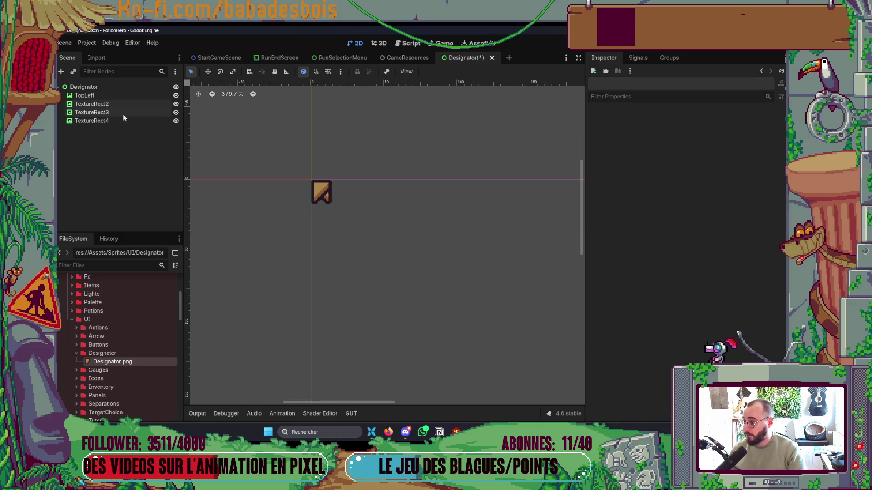
{"action": "left_click", "coordinate": [115, 96]}
{"action": "left_click", "coordinate": [142, 87]}
{"action": "scroll", "coordinate": [290, 121], "scroll_direction": "down", "scroll_amount": 5}
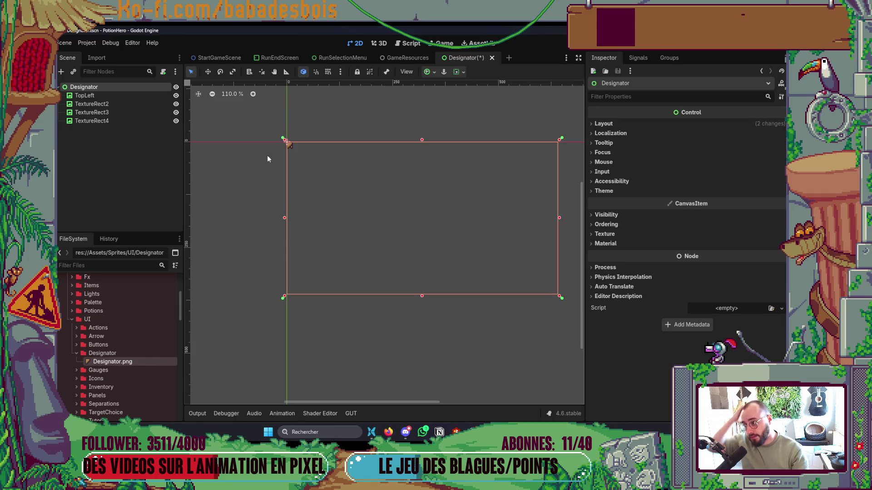
- Add a Control child to Designator and move it to the top, above TopLeft
{"action": "left_click", "coordinate": [99, 96]}
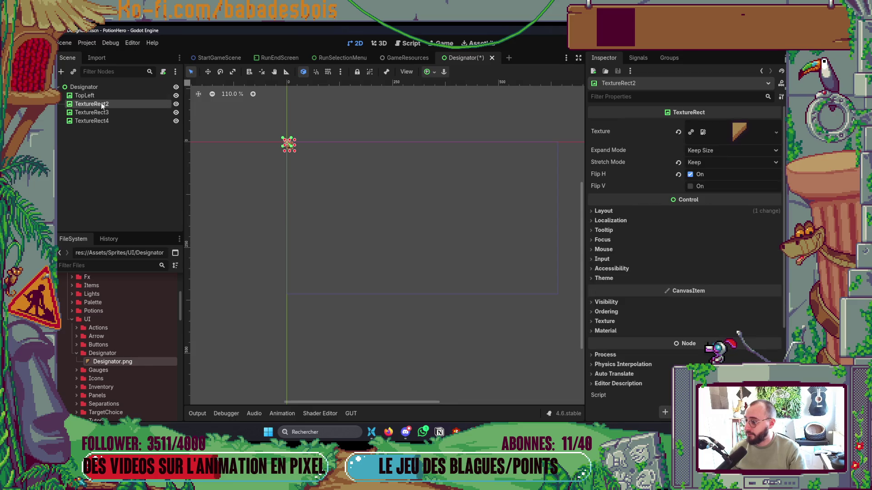
{"action": "left_click", "coordinate": [105, 85]}
{"action": "right_click", "coordinate": [104, 84]}
{"action": "left_click", "coordinate": [125, 91]}
{"action": "double_click", "coordinate": [345, 164]}
{"action": "left_click_drag", "start_coordinate": [94, 132], "coordinate": [108, 94]}
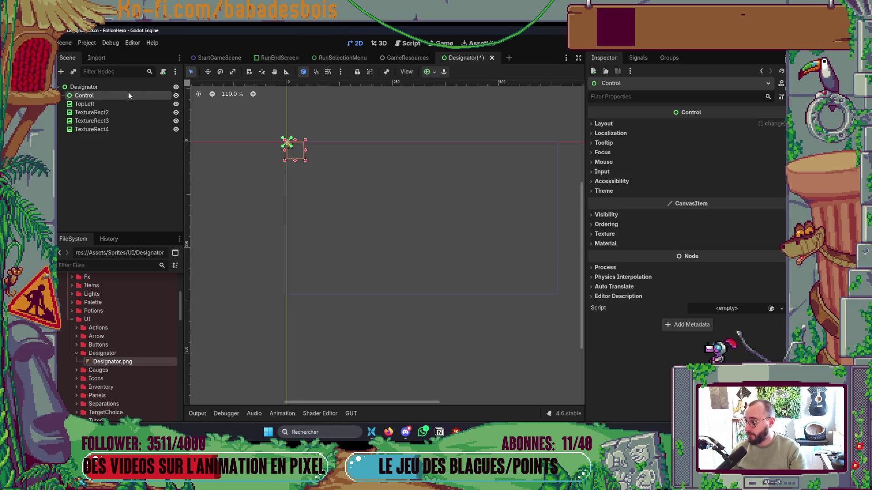
- Name the new Control TopLeftPivot and shrink its rectangle to zero size
{"action": "double_click", "coordinate": [127, 93]}
{"action": "type", "text": "TopLeftPl"}
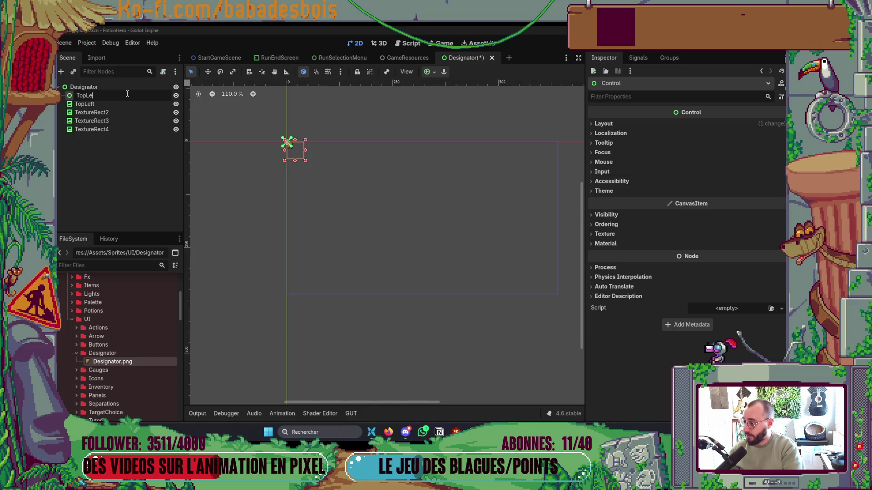
{"action": "type", "text": "vot"}
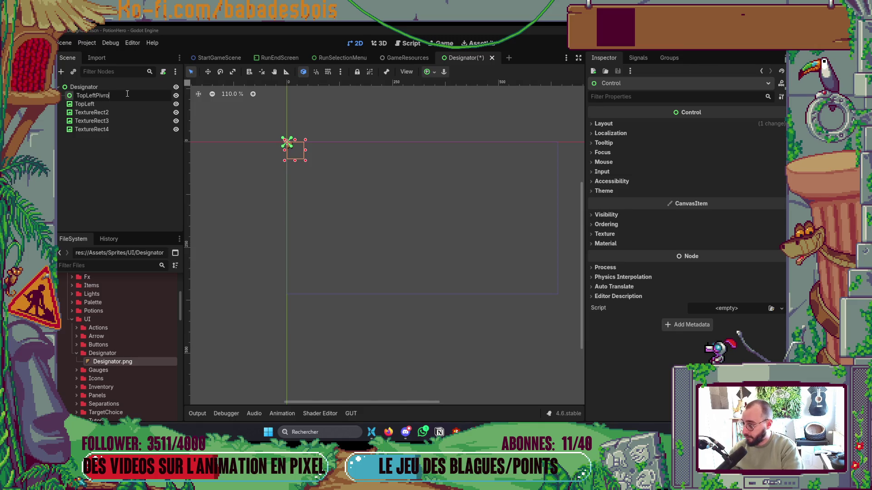
{"action": "key", "text": "Return"}
{"action": "left_click", "coordinate": [427, 72]}
{"action": "left_click", "coordinate": [307, 168]}
{"action": "left_click_drag", "start_coordinate": [305, 161], "coordinate": [233, 107]}
{"action": "left_click", "coordinate": [434, 72]}
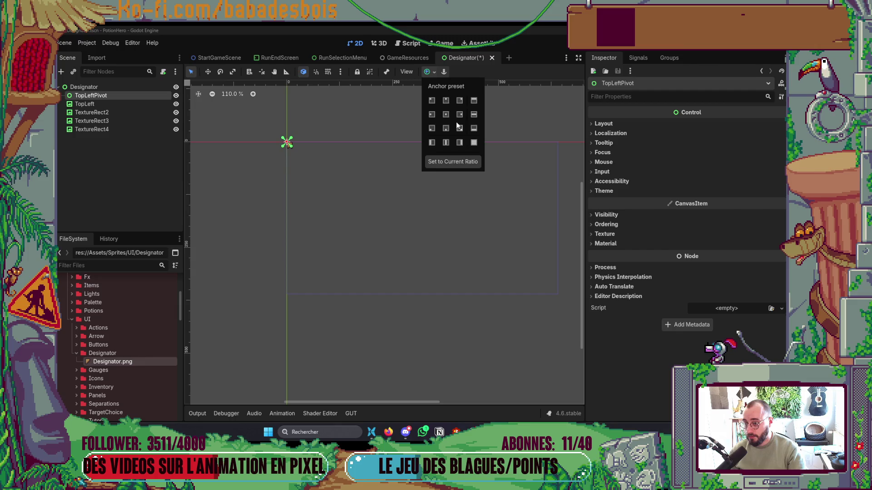
- Anchor TopLeftPivot to the top-left corner and nest TopLeft inside it
{"action": "left_click", "coordinate": [434, 103]}
{"action": "scroll", "coordinate": [334, 167], "scroll_direction": "up", "scroll_amount": 2}
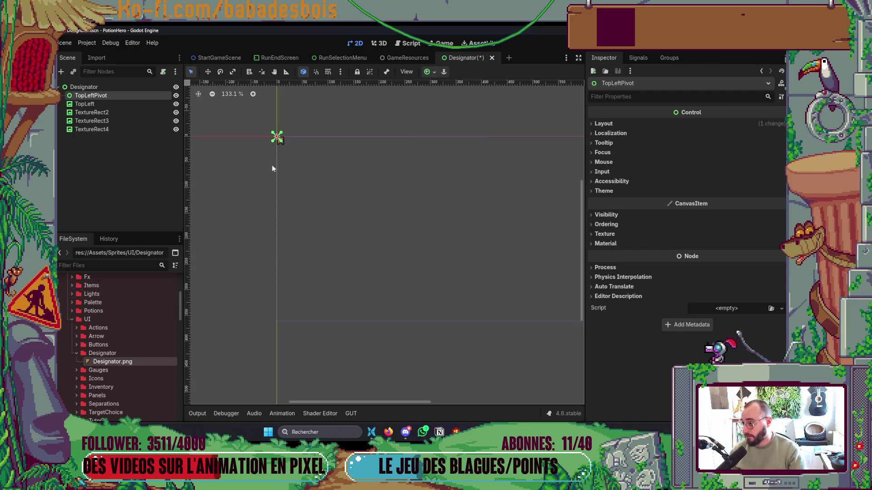
{"action": "left_click", "coordinate": [84, 104]}
{"action": "scroll", "coordinate": [294, 134], "scroll_direction": "up", "scroll_amount": 13}
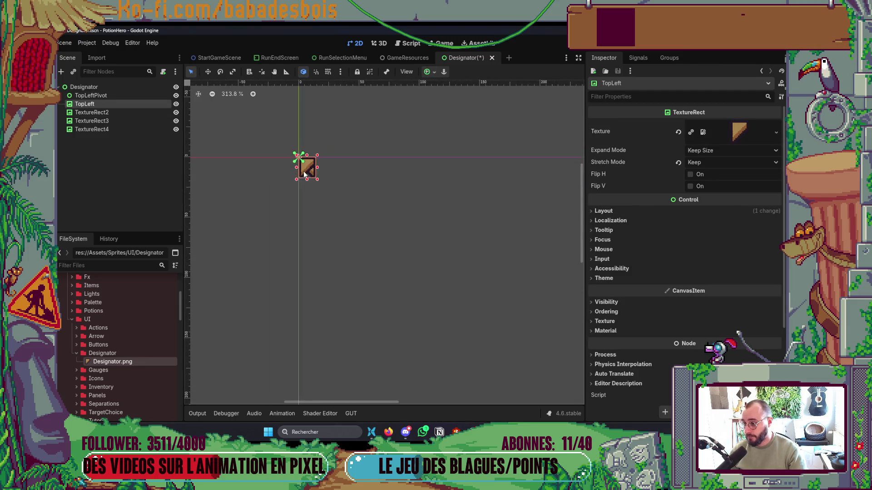
{"action": "scroll", "coordinate": [335, 170], "scroll_direction": "down", "scroll_amount": 9}
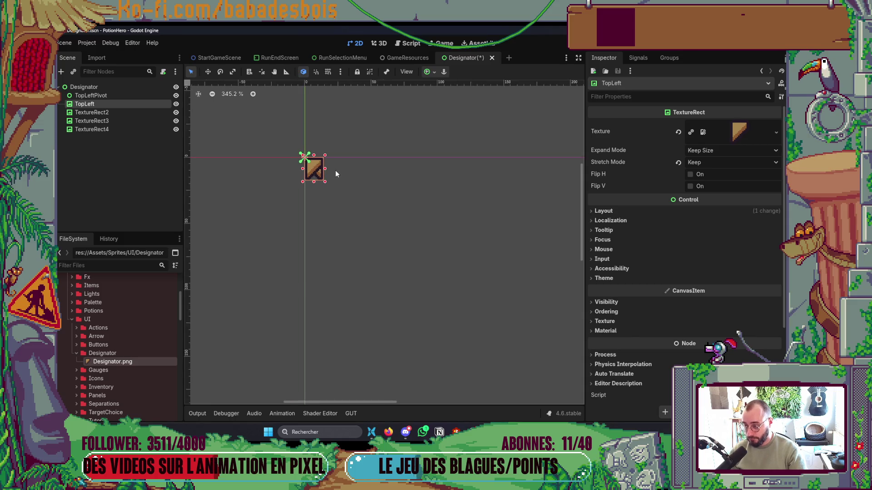
{"action": "left_click_drag", "start_coordinate": [86, 104], "coordinate": [128, 96]}
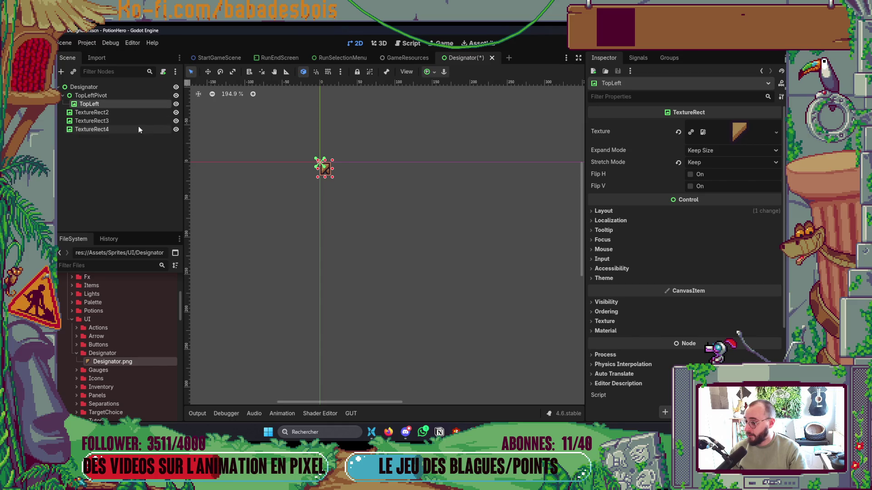
- Apply the Center anchor preset to TopLeft so it centres on its pivot
{"action": "left_click", "coordinate": [110, 95]}
{"action": "scroll", "coordinate": [261, 139], "scroll_direction": "down", "scroll_amount": 1}
{"action": "scroll", "coordinate": [261, 139], "scroll_direction": "down", "scroll_amount": 1}
{"action": "left_click", "coordinate": [166, 105]}
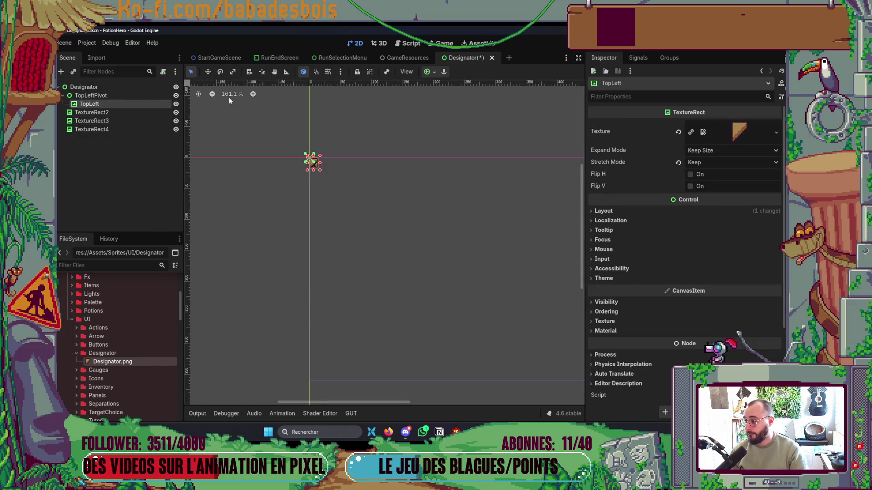
{"action": "left_click", "coordinate": [426, 72]}
{"action": "left_click", "coordinate": [446, 113]}
{"action": "scroll", "coordinate": [341, 157], "scroll_direction": "up", "scroll_amount": 3}
{"action": "left_click", "coordinate": [363, 186]}
{"action": "scroll", "coordinate": [367, 192], "scroll_direction": "down", "scroll_amount": 3}
{"action": "left_click", "coordinate": [346, 257]}
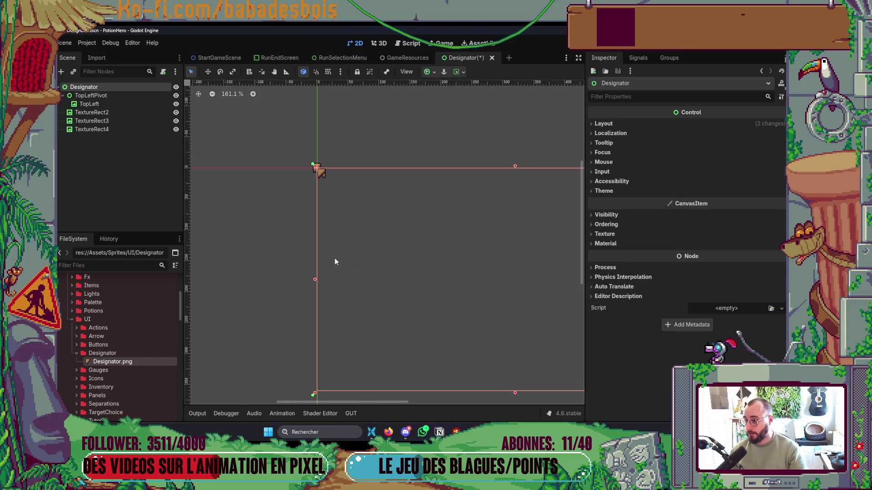
{"action": "left_click", "coordinate": [238, 244]}
{"action": "left_click", "coordinate": [101, 112]}
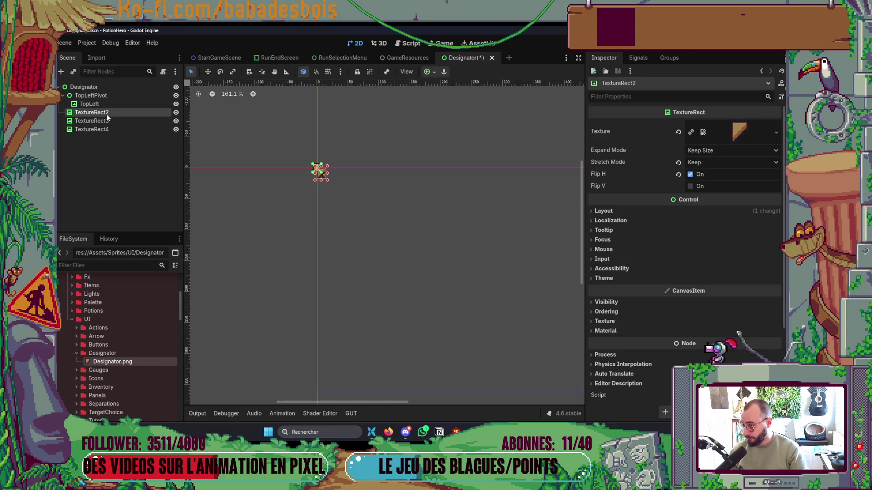
- Duplicate TopLeftPivot together with its TopLeft child
{"action": "left_click", "coordinate": [108, 94]}
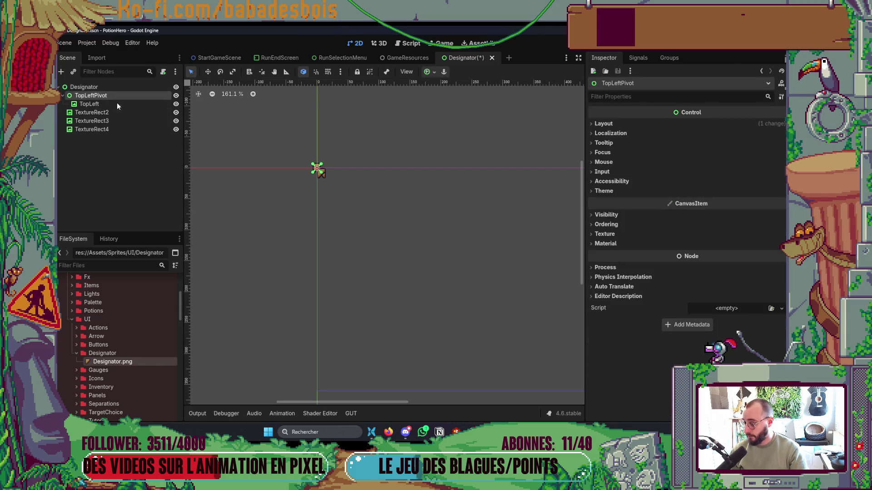
{"action": "key", "text": "ctrl+d"}
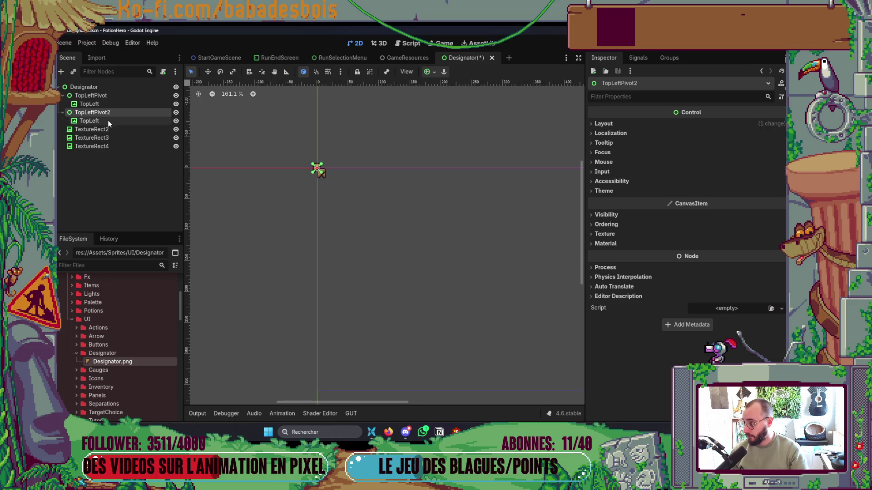
{"action": "key", "text": "F2"}
- Delete the leftover TextureRect2, TextureRect3 and TextureRect4 nodes
{"action": "left_click", "coordinate": [106, 130]}
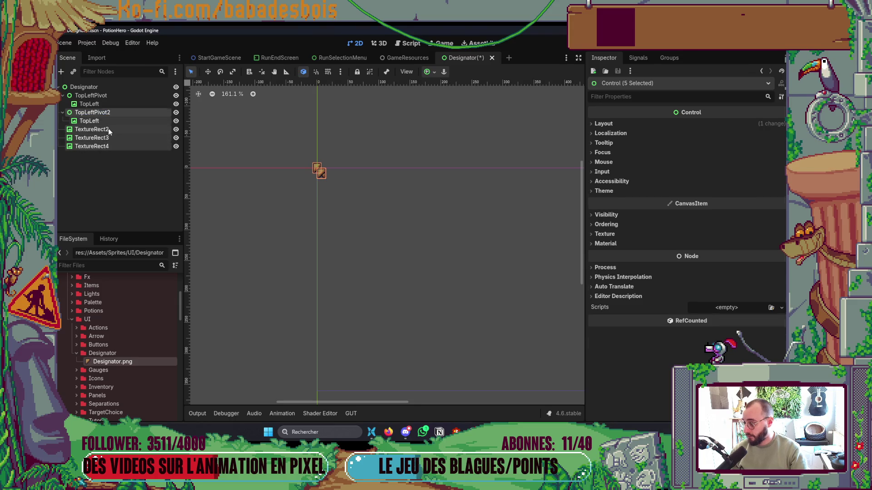
{"action": "left_click", "coordinate": [127, 146], "text": "shift"}
{"action": "key", "text": "Delete"}
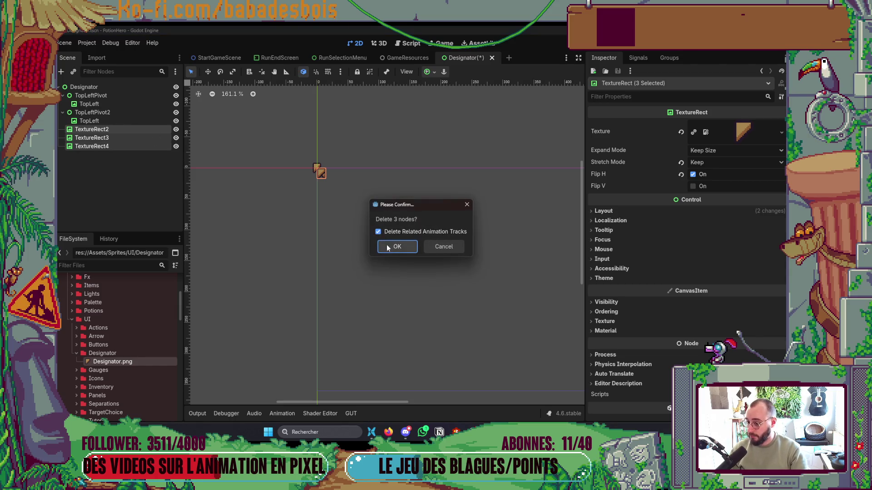
{"action": "left_click", "coordinate": [397, 247]}
- Rename the duplicate pivot to TopRightPivot and its child sprite to TopRight
{"action": "double_click", "coordinate": [95, 114]}
{"action": "key", "text": "Escape"}
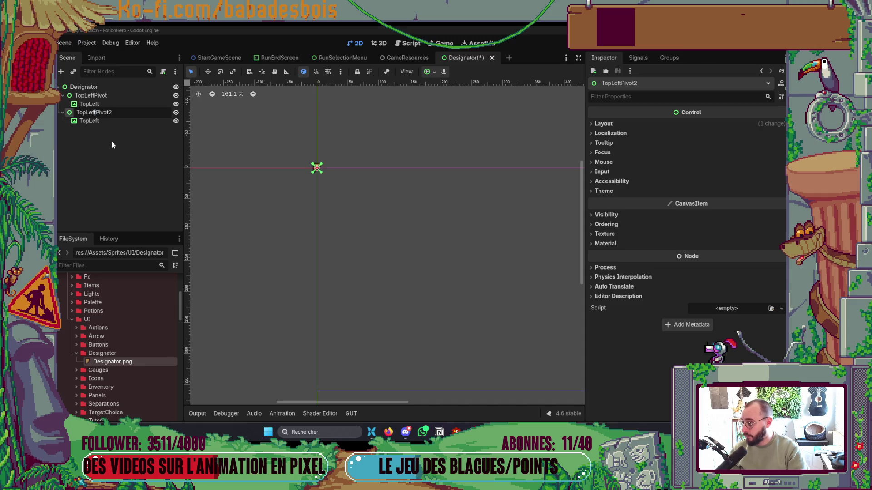
{"action": "key", "text": "BackSpace"}
{"action": "key", "text": "BackSpace"}
{"action": "key", "text": "BackSpace"}
{"action": "type", "text": "Right"}
{"action": "key", "text": "End"}
{"action": "key", "text": "BackSpace"}
{"action": "key", "text": "Return"}
{"action": "double_click", "coordinate": [113, 121]}
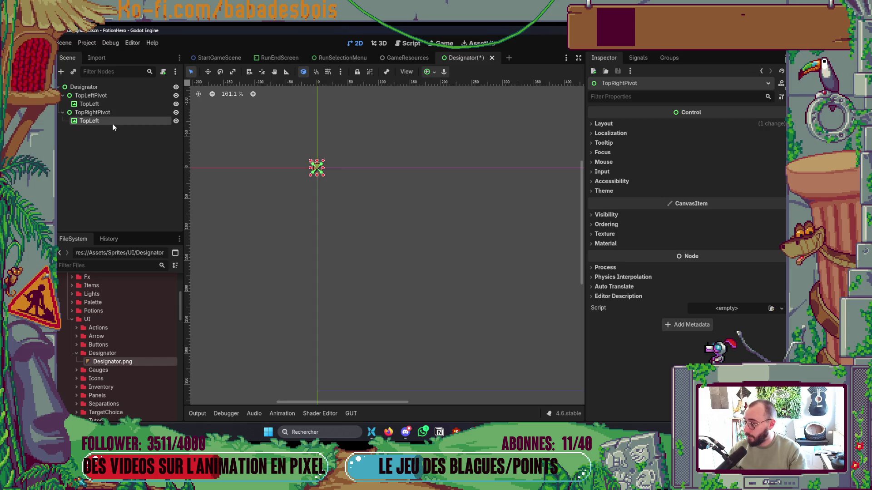
{"action": "key", "text": "End"}
{"action": "key", "text": "BackSpace"}
{"action": "key", "text": "BackSpace"}
{"action": "key", "text": "BackSpace"}
{"action": "type", "text": "R"}
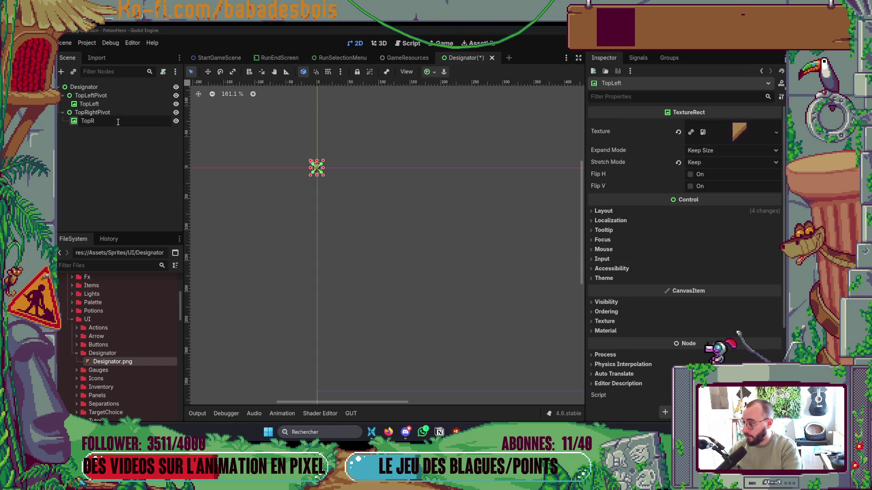
{"action": "type", "text": "ight"}
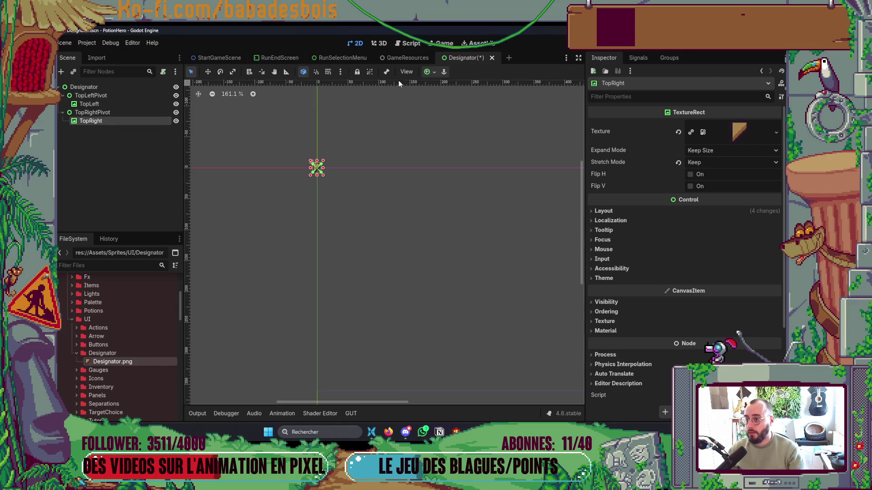
- Try corner and alternative anchor presets on the TopRight sprite
{"action": "left_click", "coordinate": [431, 73]}
{"action": "left_click", "coordinate": [459, 100]}
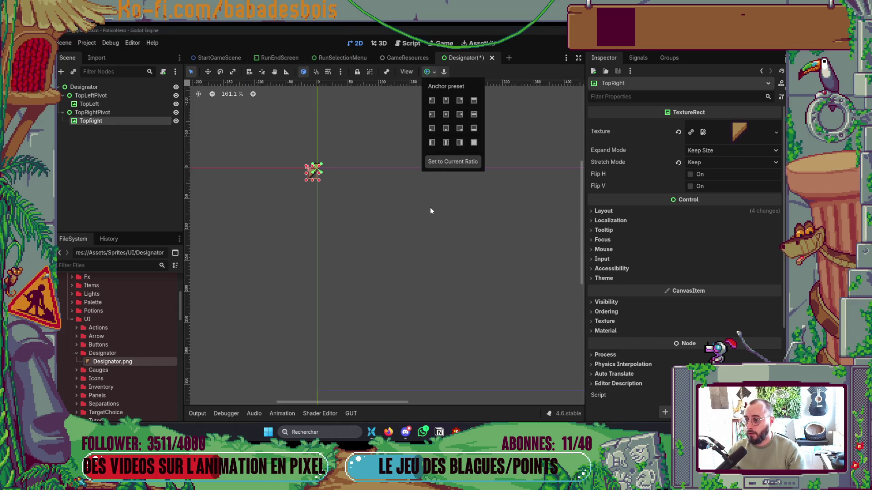
{"action": "left_click", "coordinate": [116, 115]}
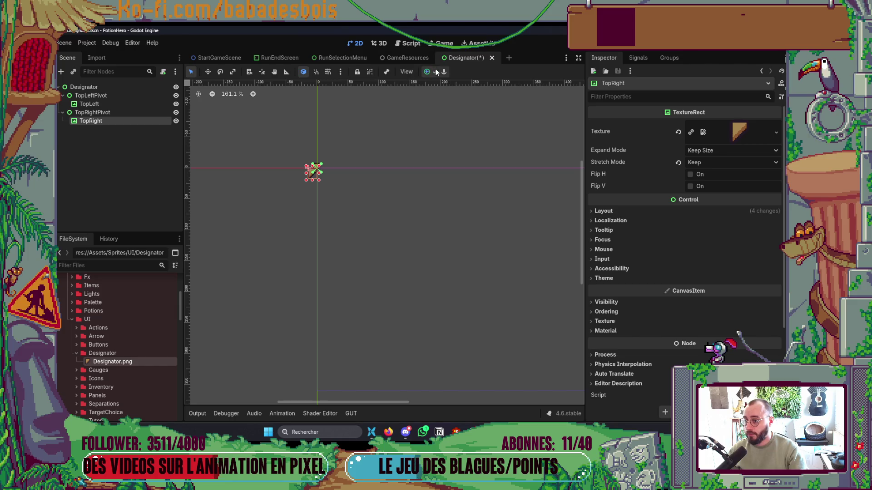
{"action": "left_click", "coordinate": [435, 72]}
{"action": "left_click", "coordinate": [450, 113]}
{"action": "left_click", "coordinate": [126, 112]}
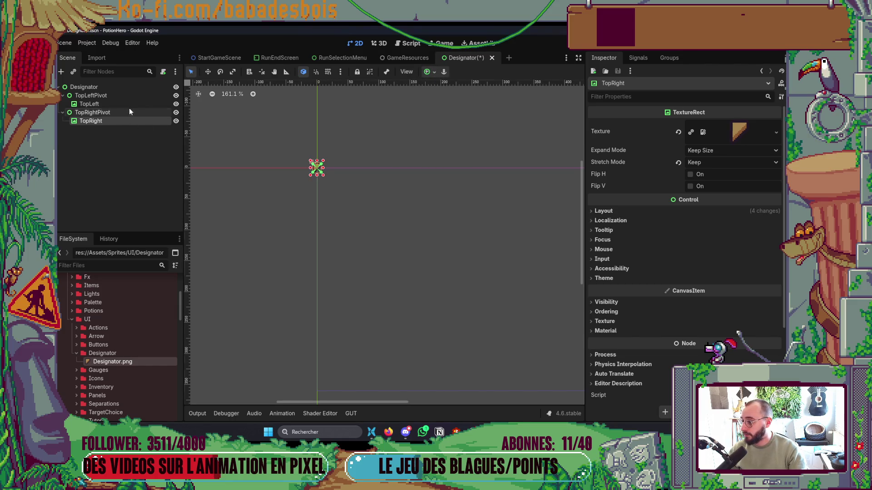
- Apply the Top Right anchor preset to TopRightPivot
{"action": "left_click", "coordinate": [129, 112]}
{"action": "left_click", "coordinate": [434, 72]}
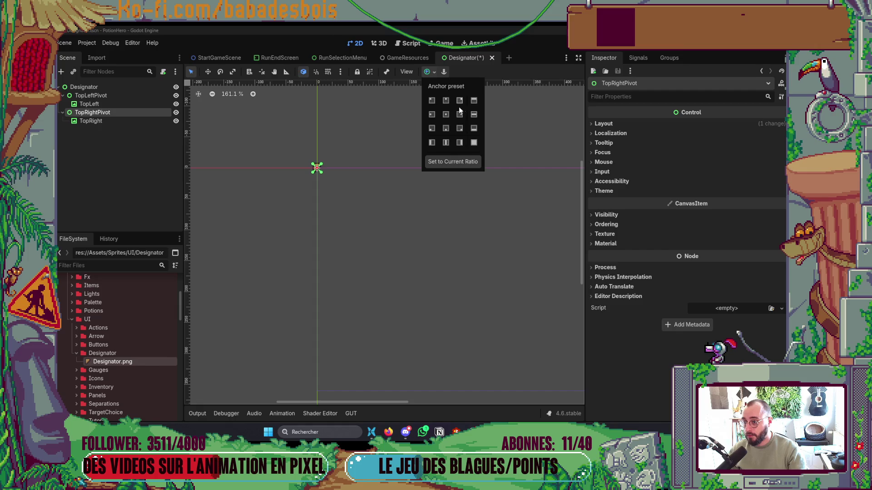
{"action": "scroll", "coordinate": [407, 177], "scroll_direction": "down", "scroll_amount": 2}
{"action": "left_click", "coordinate": [460, 100]}
{"action": "scroll", "coordinate": [292, 218], "scroll_direction": "up", "scroll_amount": 2}
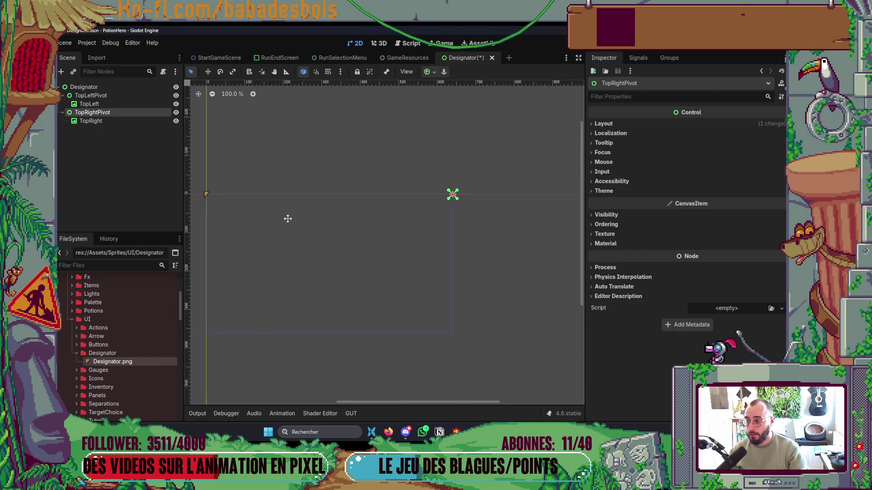
- Select both top corner pivots, TopLeftPivot and TopRightPivot, with their sprites
{"action": "left_click", "coordinate": [114, 121]}
{"action": "left_click", "coordinate": [547, 246]}
{"action": "scroll", "coordinate": [491, 234], "scroll_direction": "down", "scroll_amount": 3}
{"action": "left_click", "coordinate": [121, 97]}
{"action": "left_click", "coordinate": [120, 122], "text": "shift"}
- Duplicate the top corner nodes and rename the TopLeftPivot2 copy to BottomLeftPivot
{"action": "key", "text": "ctrl+d"}
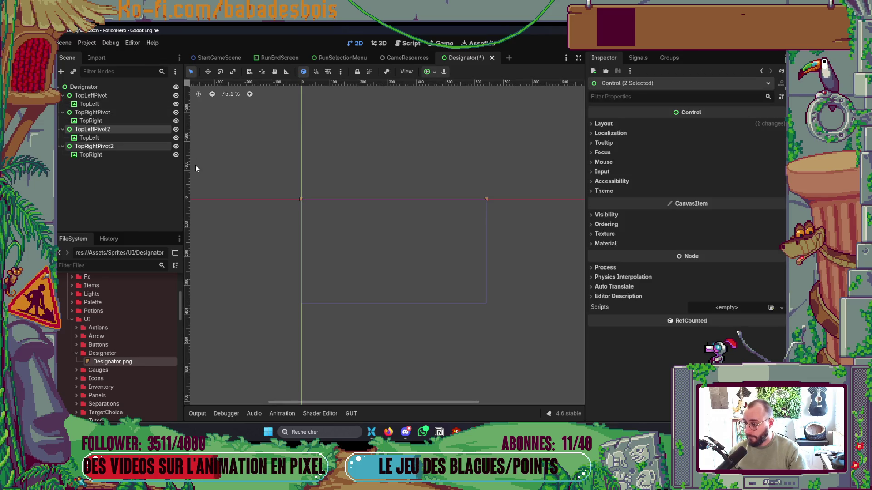
{"action": "left_click", "coordinate": [124, 155]}
{"action": "left_click", "coordinate": [84, 129]}
{"action": "double_click", "coordinate": [83, 129]}
{"action": "key", "text": "Home"}
{"action": "key", "text": "shift+Right"}
{"action": "key", "text": "shift+Right"}
{"action": "key", "text": "shift+Right"}
{"action": "type", "text": "Bottom"}
{"action": "key", "text": "End"}
{"action": "key", "text": "BackSpace"}
{"action": "key", "text": "Return"}
- Rename BottomLeftPivot's child sprite to BottomLeft
{"action": "scroll", "coordinate": [375, 274], "scroll_direction": "up", "scroll_amount": 2}
{"action": "left_click", "coordinate": [250, 308]}
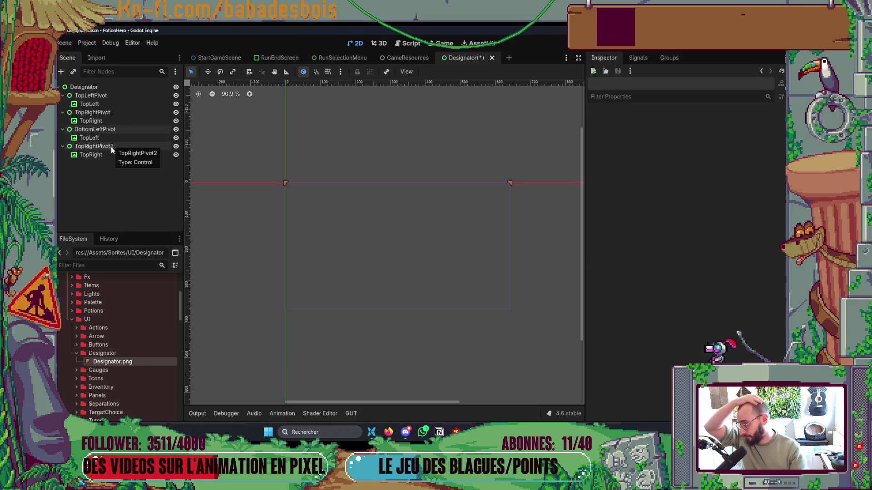
{"action": "left_click", "coordinate": [118, 132]}
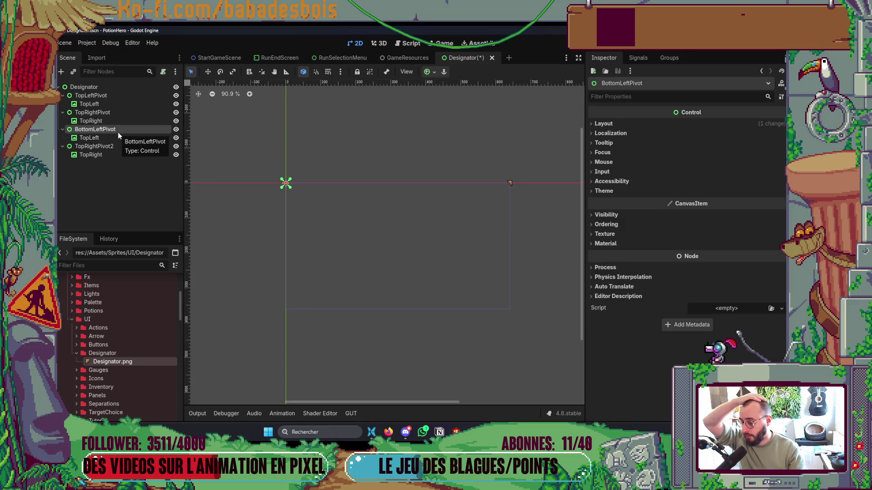
{"action": "double_click", "coordinate": [115, 137]}
{"action": "key", "text": "Home"}
{"action": "key", "text": "Delete"}
{"action": "key", "text": "Delete"}
{"action": "key", "text": "Delete"}
{"action": "type", "text": "Bottom"}
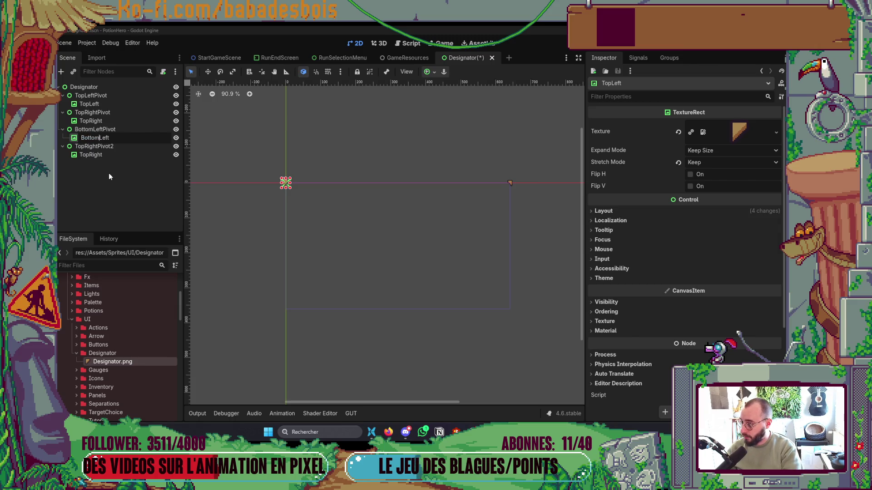
{"action": "key", "text": "Return"}
- Apply the Bottom Left anchor preset to BottomLeftPivot and save the scene
{"action": "left_click", "coordinate": [429, 72]}
{"action": "left_click", "coordinate": [94, 130]}
{"action": "left_click", "coordinate": [429, 73]}
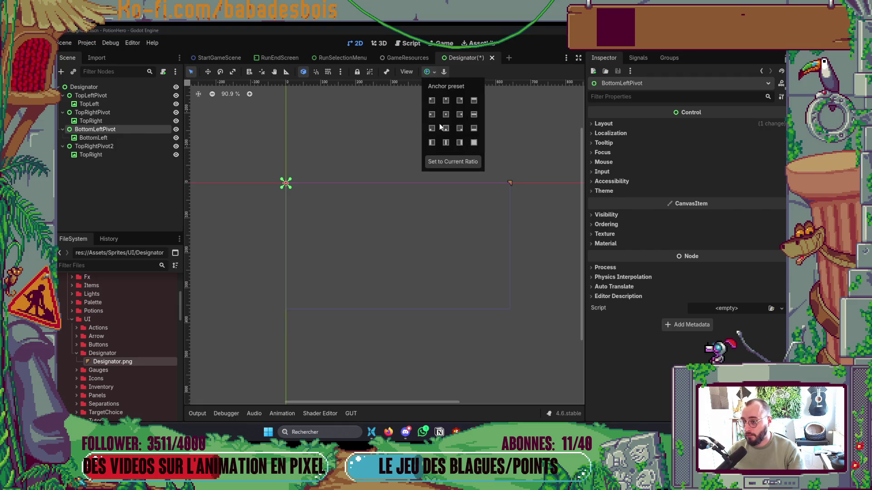
{"action": "left_click", "coordinate": [435, 127]}
{"action": "scroll", "coordinate": [320, 349], "scroll_direction": "up", "scroll_amount": 1}
{"action": "scroll", "coordinate": [319, 350], "scroll_direction": "up", "scroll_amount": 2}
{"action": "key", "text": "ctrl+s"}
- Turn on Flip H and Flip V for the BottomLeft sprite and save
{"action": "left_click", "coordinate": [104, 137]}
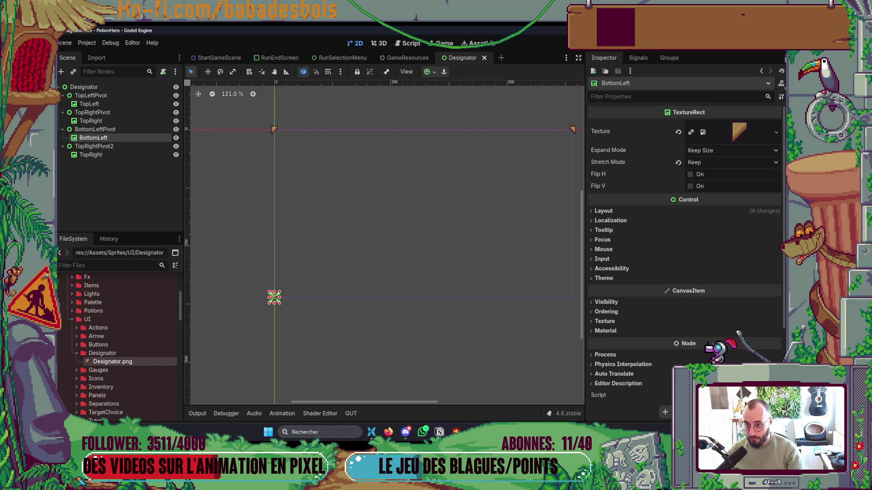
{"action": "left_click", "coordinate": [692, 175]}
{"action": "left_click", "coordinate": [690, 186]}
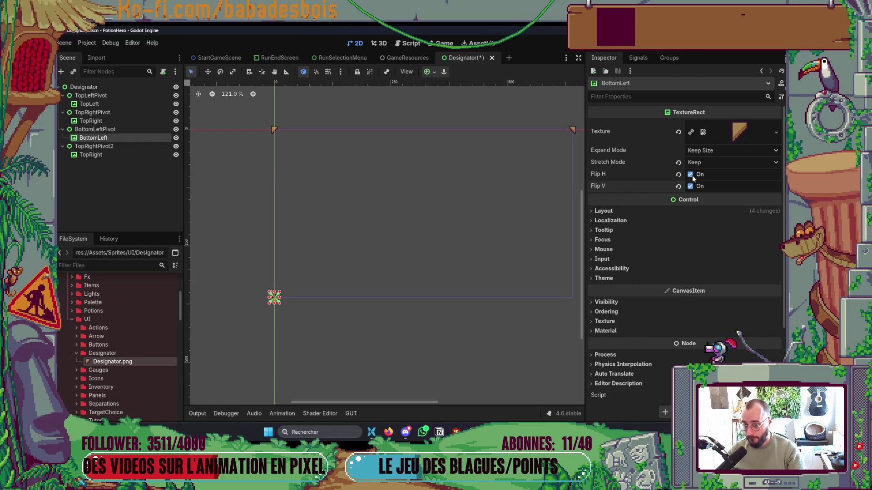
{"action": "left_click", "coordinate": [468, 338]}
{"action": "key", "text": "ctrl+s"}
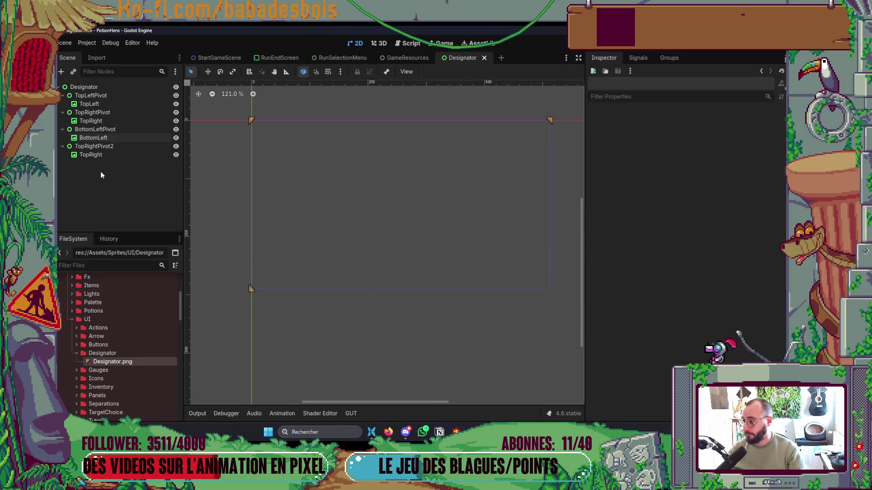
{"action": "key", "text": "alt+Tab"}
{"action": "key", "text": "Tab"}
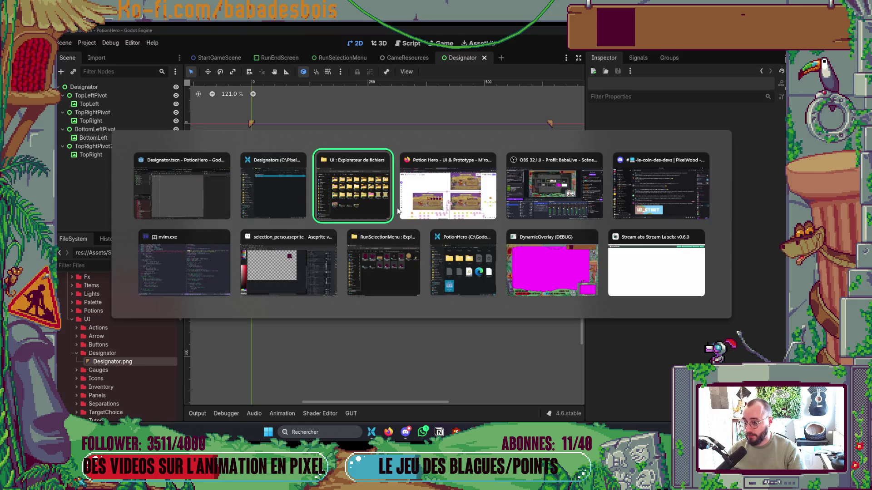
- Switch between Aseprite, the Miro board and the Godot scene to check the corners
{"action": "left_click", "coordinate": [307, 261]}
{"action": "scroll", "coordinate": [369, 269], "scroll_direction": "down", "scroll_amount": 3}
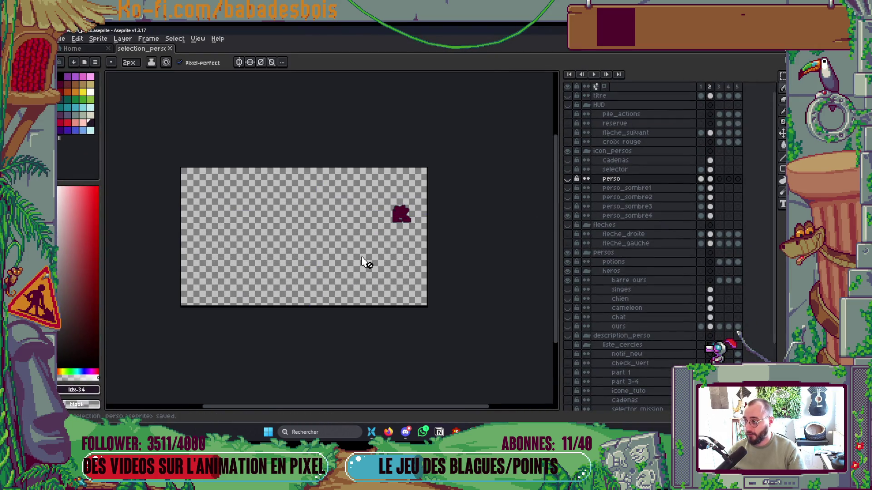
{"action": "key", "text": "alt+Tab"}
{"action": "key", "text": "Tab"}
{"action": "key", "text": "Tab"}
{"action": "key", "text": "Tab"}
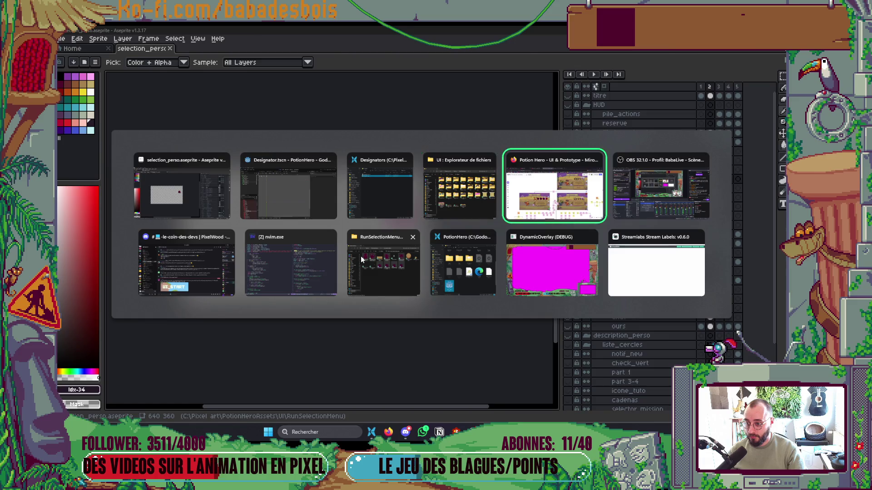
{"action": "key", "text": "alt+Tab"}
{"action": "key", "text": "Tab"}
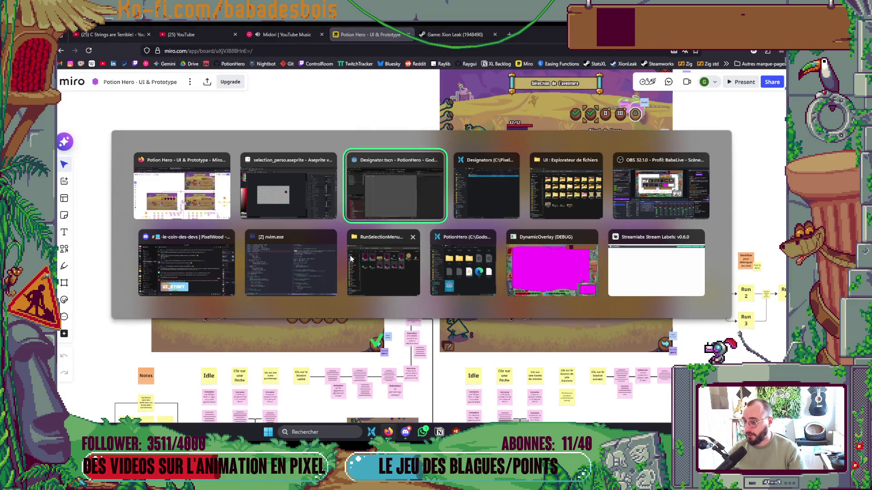
{"action": "scroll", "coordinate": [252, 282], "scroll_direction": "up", "scroll_amount": 2}
{"action": "scroll", "coordinate": [249, 279], "scroll_direction": "up", "scroll_amount": 10}
{"action": "scroll", "coordinate": [250, 274], "scroll_direction": "down", "scroll_amount": 15}
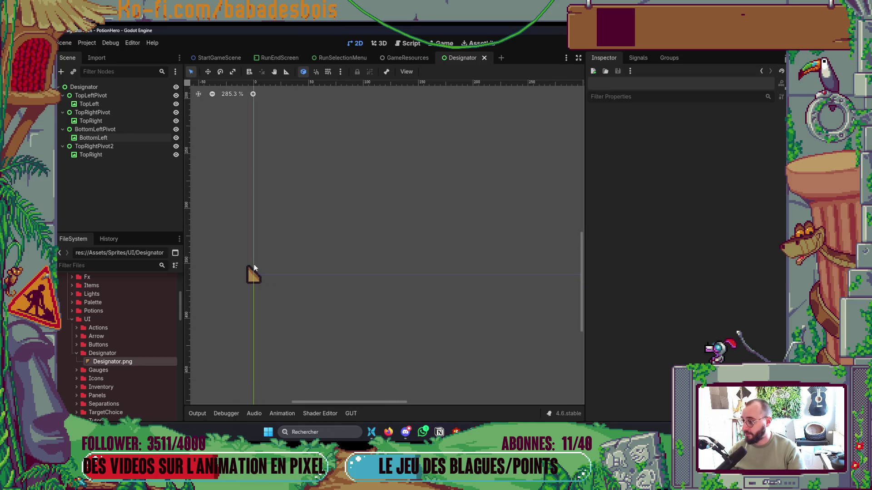
{"action": "scroll", "coordinate": [390, 265], "scroll_direction": "down", "scroll_amount": 2}
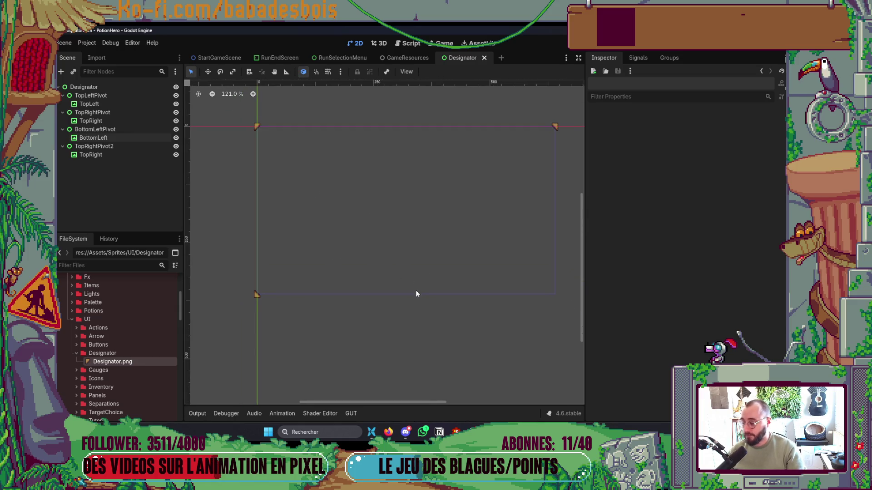
- Return to Aseprite's home page and bring up the Open file dialog
{"action": "key", "text": "alt+Tab"}
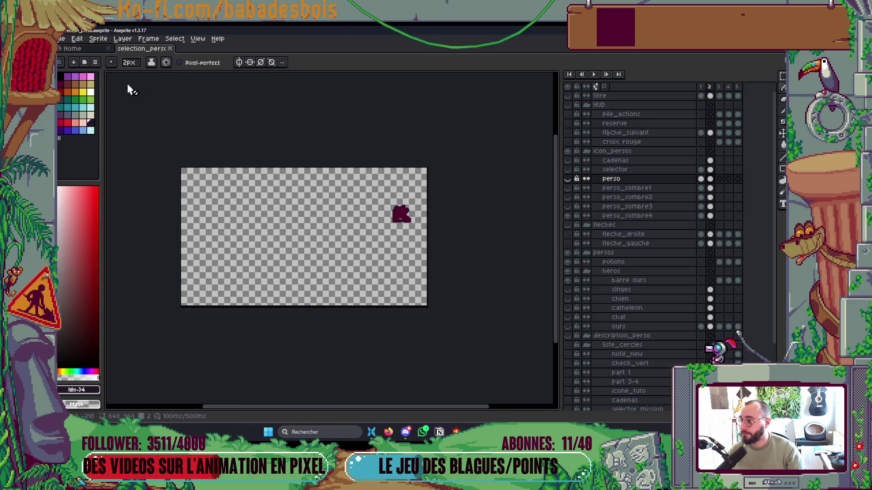
{"action": "left_click", "coordinate": [88, 50]}
{"action": "key", "text": "ctrl+o"}
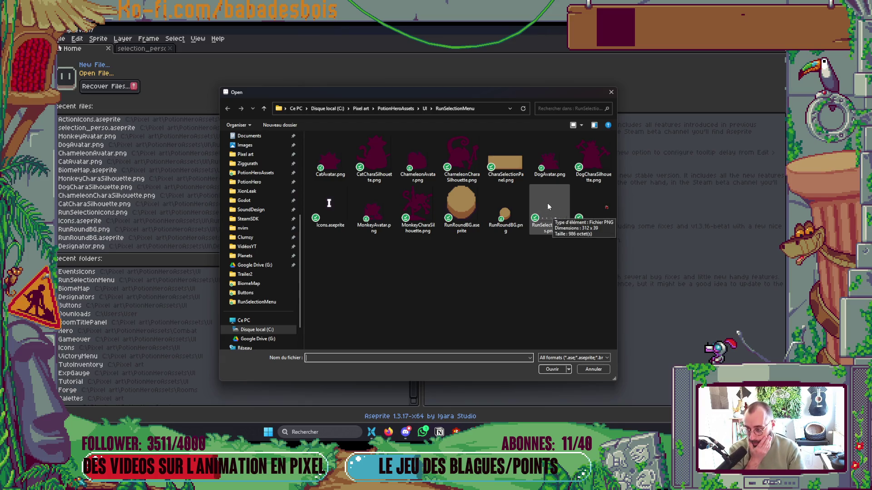
- Open Designator.aseprite from the UI/Designators folder
{"action": "left_click", "coordinate": [425, 108]}
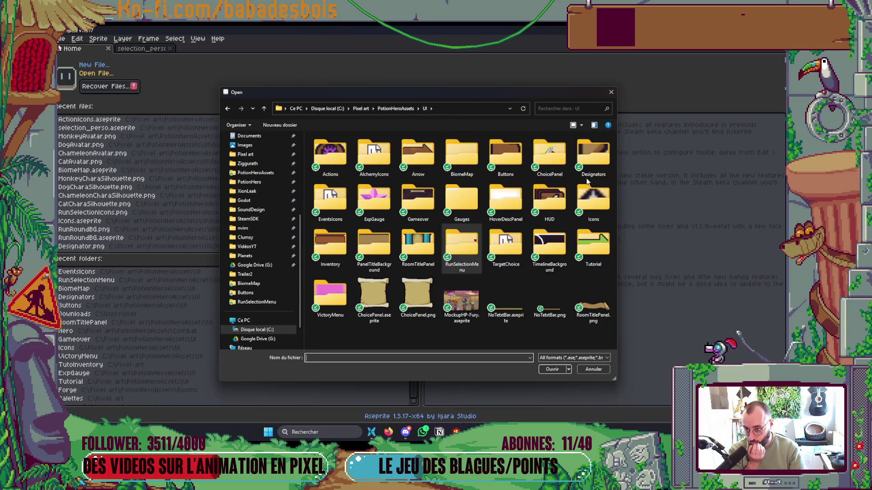
{"action": "double_click", "coordinate": [589, 164]}
{"action": "double_click", "coordinate": [339, 157]}
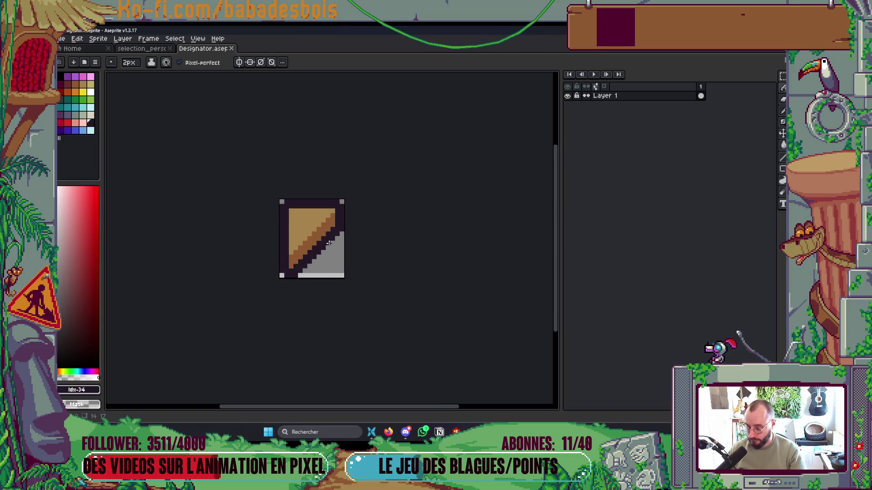
- Add a second frame, cut the corner artwork from it, and return to selection_perso
{"action": "key", "text": "alt+n"}
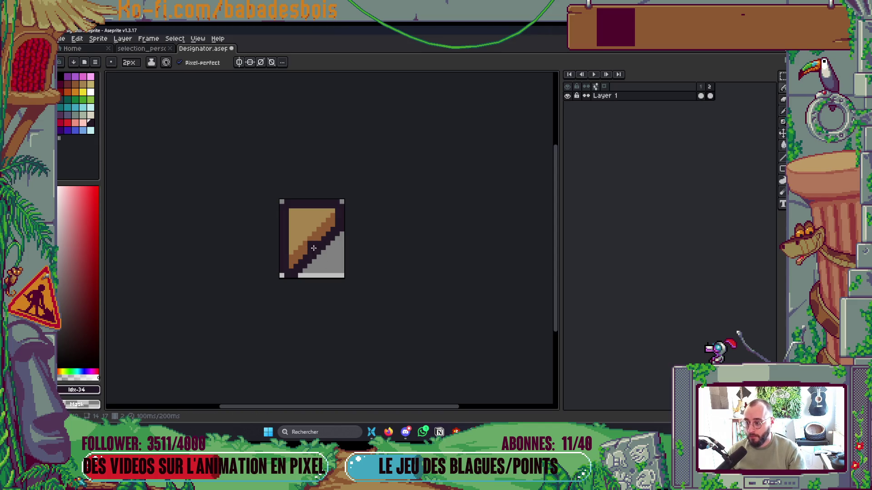
{"action": "key", "text": "m"}
{"action": "left_click_drag", "start_coordinate": [277, 198], "coordinate": [346, 279]}
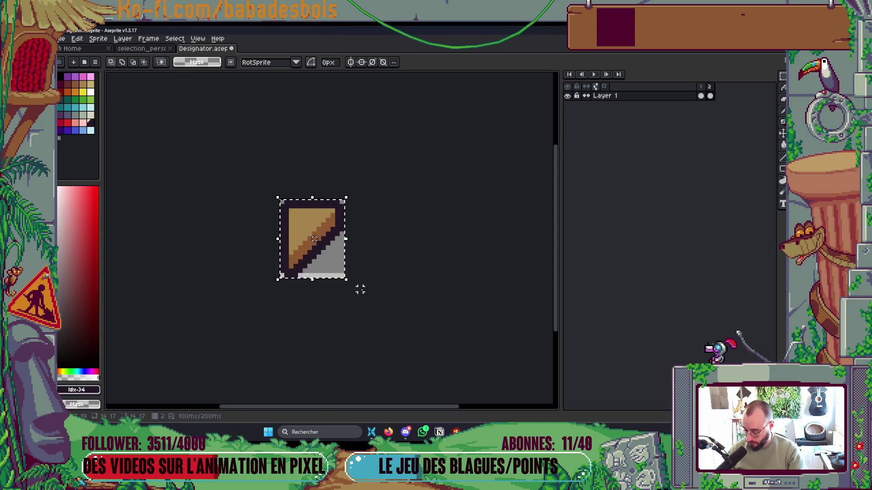
{"action": "key", "text": "ctrl+x"}
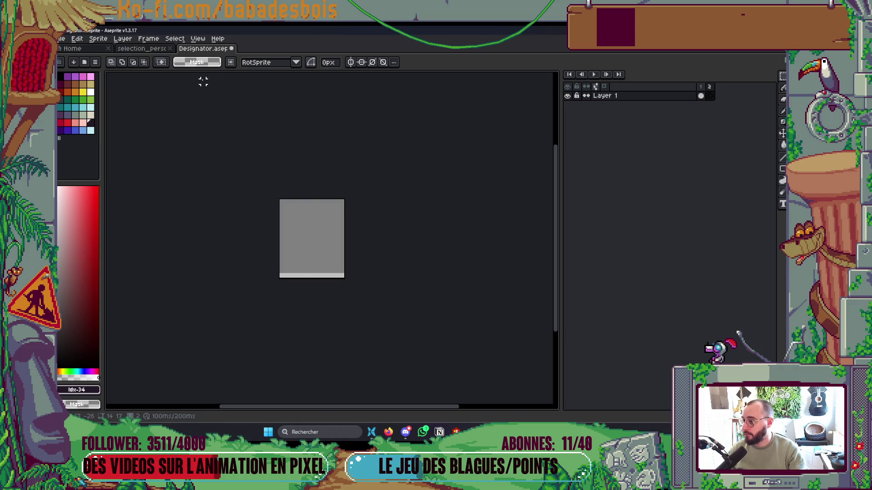
{"action": "left_click", "coordinate": [153, 50]}
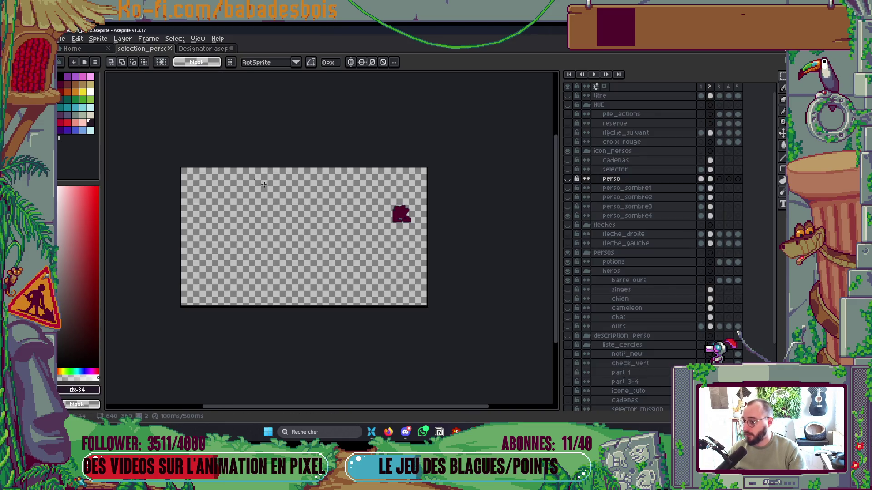
- Reveal the hidden perso and selector layers and marquee the lower-right bracket in selection_perso
{"action": "left_click", "coordinate": [570, 179]}
{"action": "left_click", "coordinate": [568, 179], "text": "alt"}
{"action": "left_click", "coordinate": [568, 169]}
{"action": "left_click", "coordinate": [568, 160]}
{"action": "scroll", "coordinate": [329, 284], "scroll_direction": "up", "scroll_amount": 5}
{"action": "scroll", "coordinate": [328, 285], "scroll_direction": "up", "scroll_amount": 4}
{"action": "mouse_move", "coordinate": [296, 238]}
{"action": "left_mouse_down"}
{"action": "mouse_move", "coordinate": [398, 323]}
{"action": "mouse_move", "coordinate": [429, 328]}
{"action": "left_mouse_up"}
{"action": "key", "text": "alt+Up"}
{"action": "left_click_drag", "start_coordinate": [275, 154], "coordinate": [435, 332]}
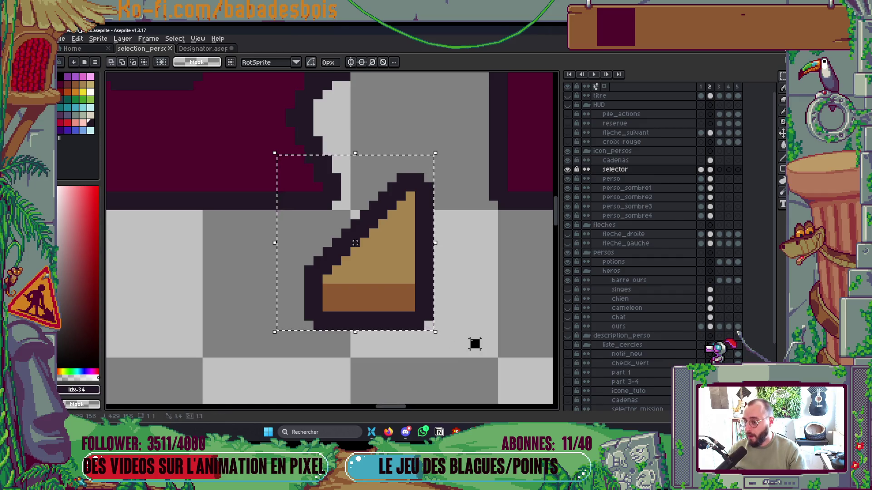
- Copy the bracket into frame 2 of Designator, nudged into alignment with the corner
{"action": "key", "text": "ctrl+Tab"}
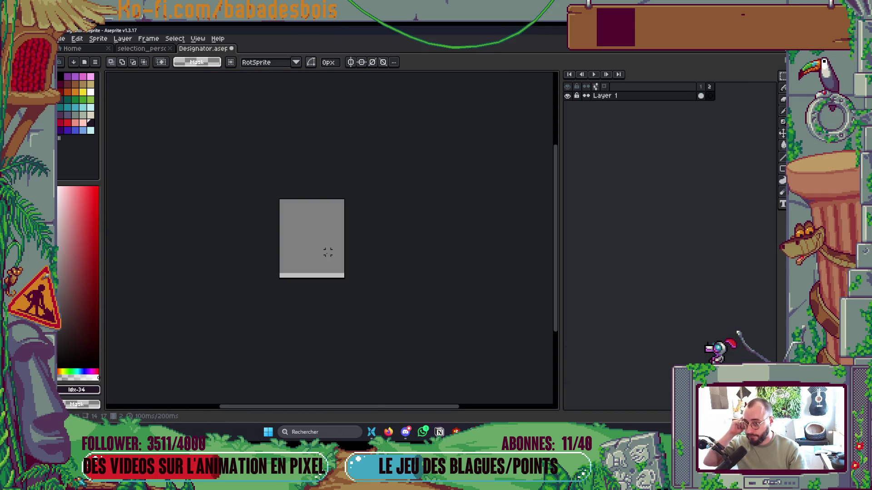
{"action": "scroll", "coordinate": [328, 252], "scroll_direction": "up", "scroll_amount": 2}
{"action": "key", "text": "ctrl+v"}
{"action": "key", "text": "Left"}
{"action": "key", "text": "Right"}
{"action": "key", "text": "Up"}
{"action": "key", "text": "Return"}
{"action": "scroll", "coordinate": [386, 245], "scroll_direction": "down", "scroll_amount": 2}
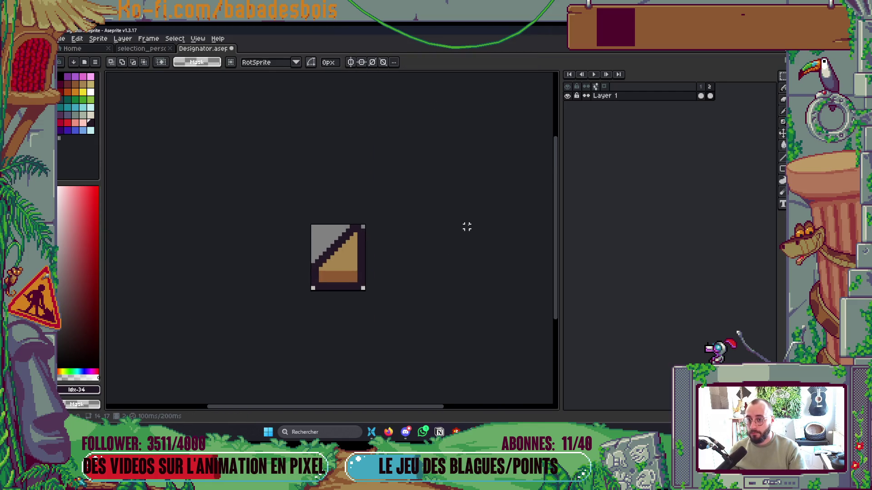
{"action": "left_click", "coordinate": [700, 96]}
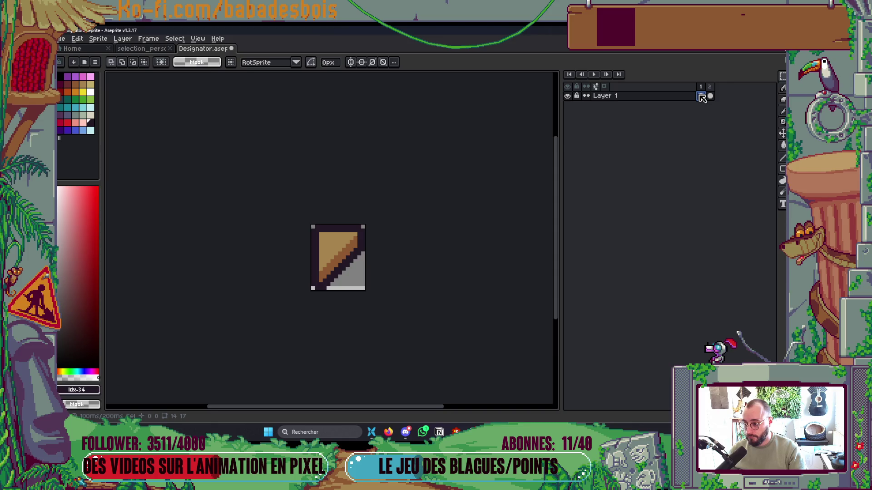
{"action": "left_click", "coordinate": [710, 96]}
- Save Designator.aseprite and set the export file name to DesignatorBottom.png
{"action": "scroll", "coordinate": [426, 294], "scroll_direction": "up", "scroll_amount": 1}
{"action": "scroll", "coordinate": [429, 291], "scroll_direction": "up", "scroll_amount": 1}
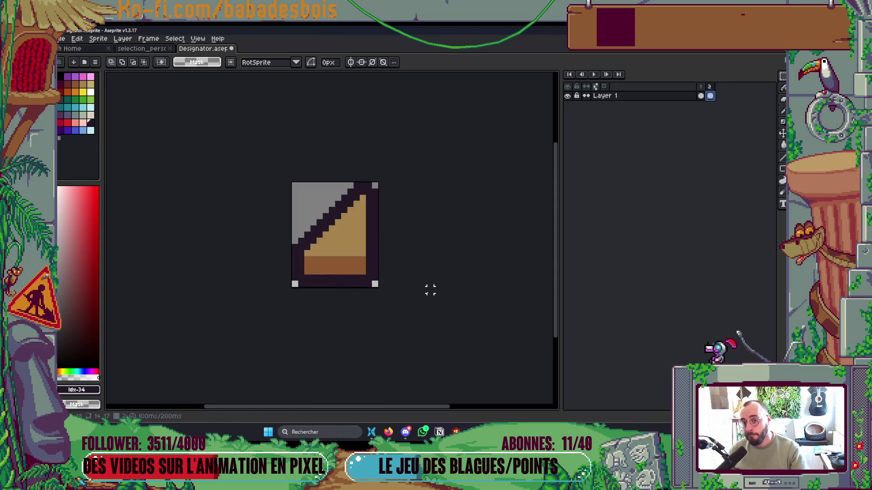
{"action": "key", "text": "ctrl+s"}
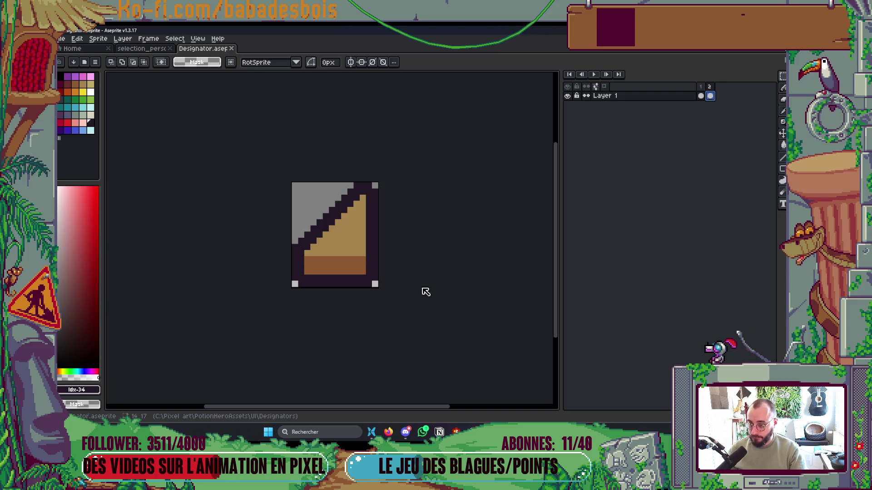
{"action": "key", "text": "ctrl+shift+e"}
{"action": "left_click", "coordinate": [301, 141]}
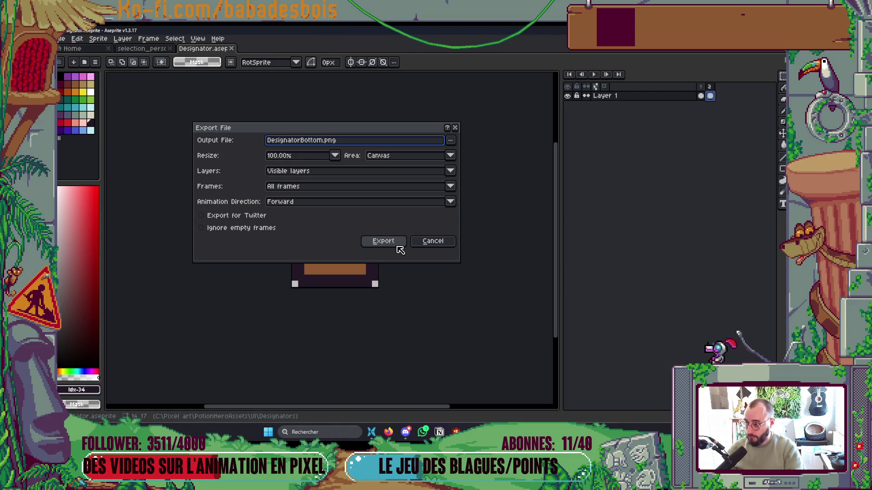
- Export only the current frame as DesignatorBottom.png
{"action": "left_click", "coordinate": [396, 246]}
{"action": "left_click", "coordinate": [456, 253]}
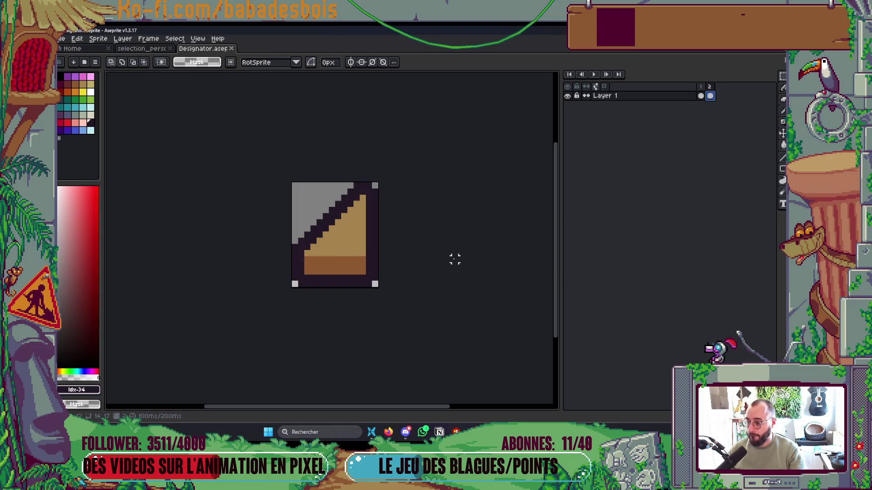
{"action": "key", "text": "ctrl+shift+e"}
{"action": "left_click", "coordinate": [307, 191]}
{"action": "left_click", "coordinate": [304, 205]}
{"action": "left_click", "coordinate": [384, 241]}
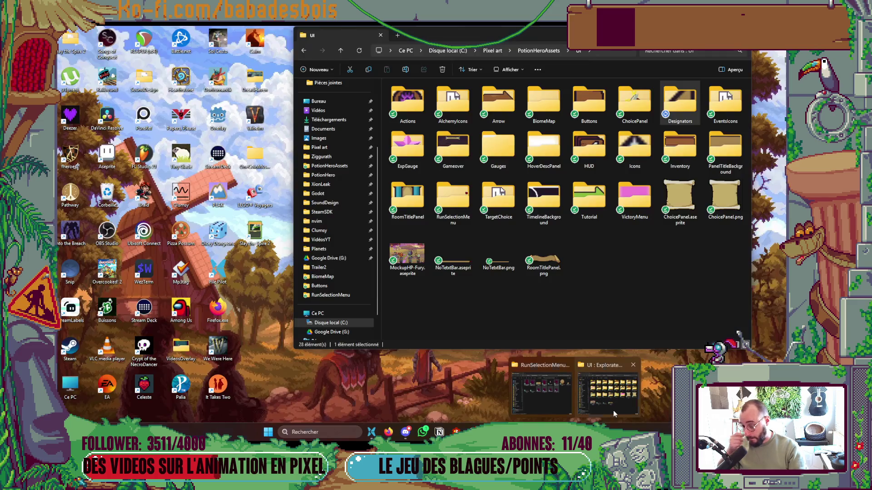
- Drag DesignatorBottom.png from the Designators folder into Godot's FileSystem
{"action": "left_click", "coordinate": [613, 410]}
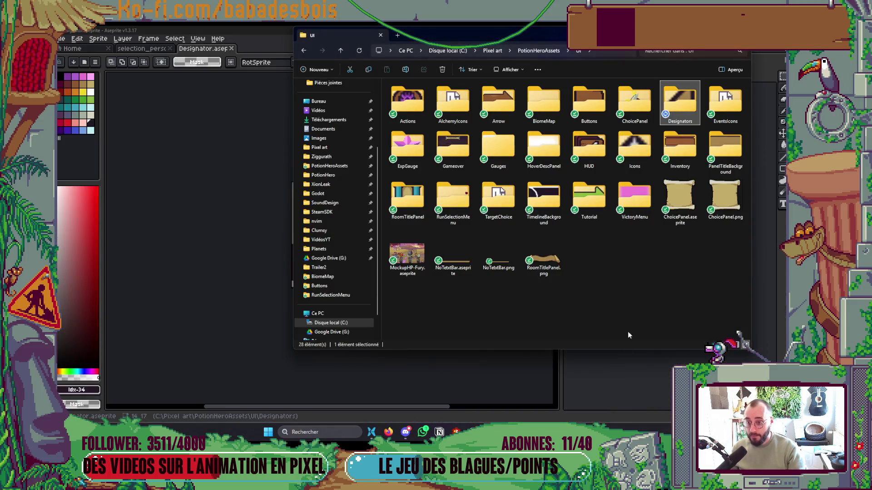
{"action": "double_click", "coordinate": [680, 102]}
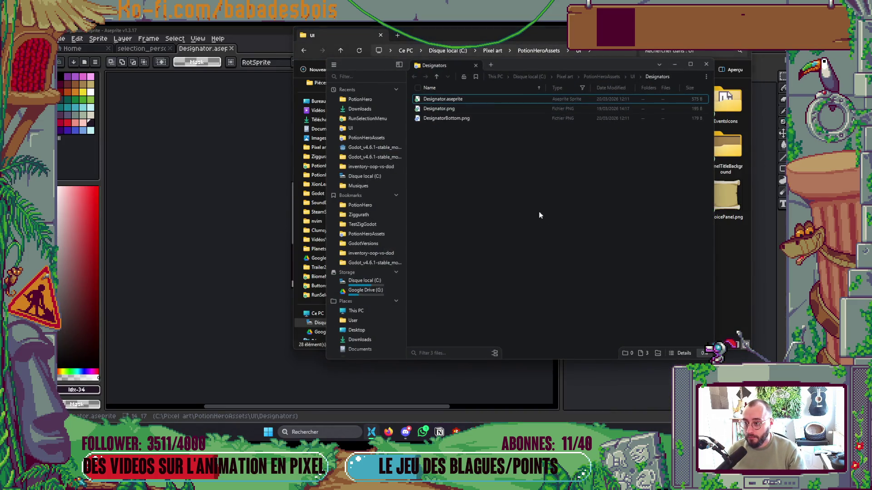
{"action": "left_click", "coordinate": [468, 119]}
{"action": "mouse_move", "coordinate": [468, 122]}
{"action": "left_mouse_down"}
{"action": "mouse_move", "coordinate": [457, 237]}
{"action": "mouse_move", "coordinate": [467, 286]}
{"action": "mouse_move", "coordinate": [136, 360]}
{"action": "left_mouse_up"}
{"action": "key", "text": "alt+Tab"}
{"action": "key", "text": "alt+Tab"}
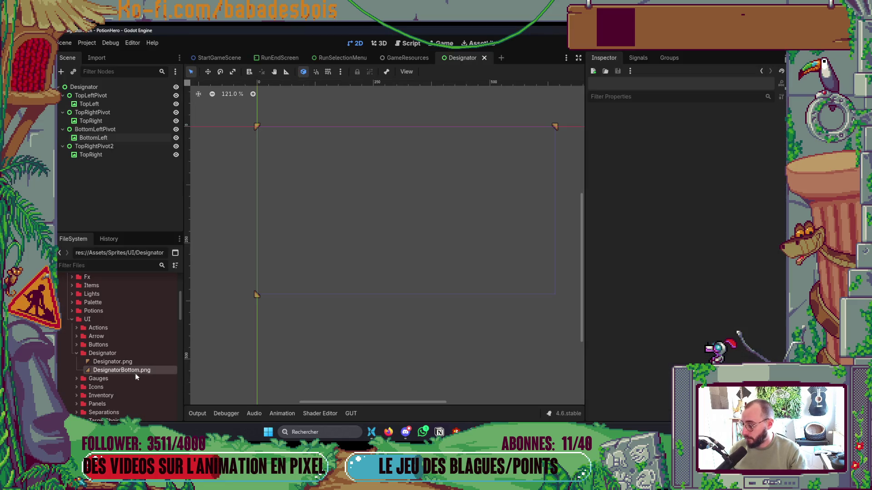
- Assign DesignatorBottom.png as BottomLeft's texture and save the Designator scene
{"action": "left_click", "coordinate": [111, 138]}
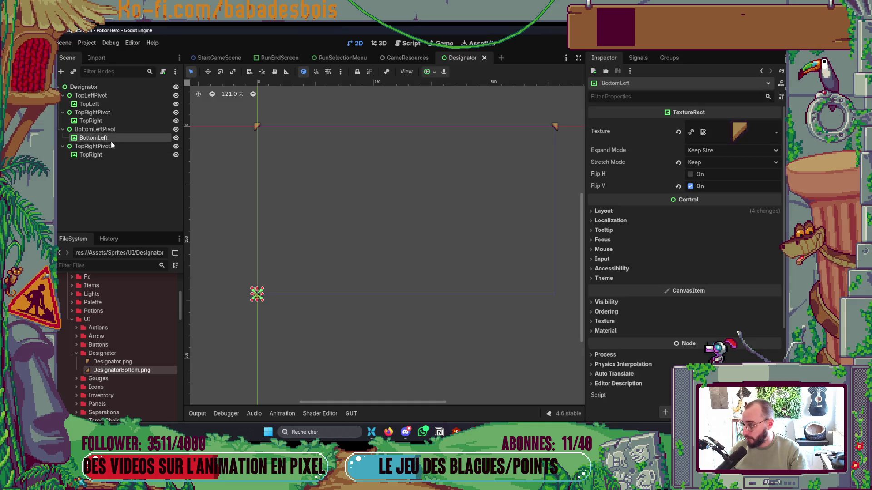
{"action": "mouse_move", "coordinate": [137, 369]}
{"action": "left_mouse_down"}
{"action": "mouse_move", "coordinate": [481, 280]}
{"action": "mouse_move", "coordinate": [726, 131]}
{"action": "left_mouse_up"}
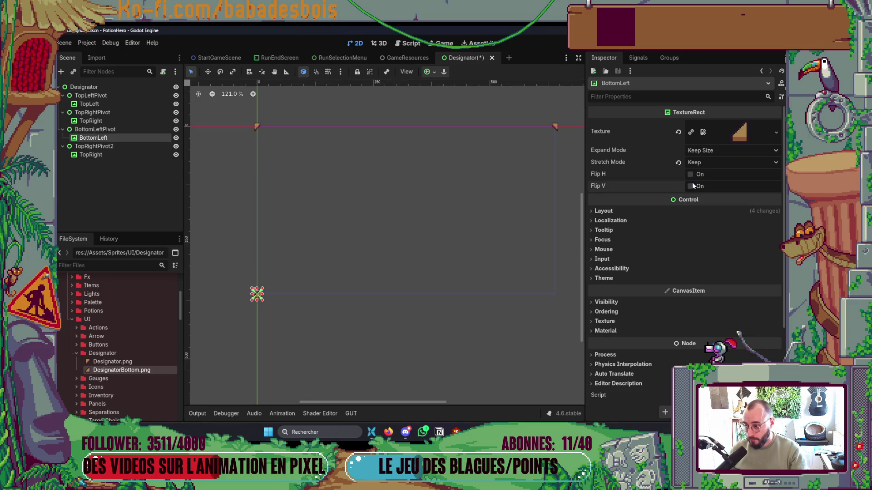
{"action": "left_click", "coordinate": [541, 284]}
{"action": "left_click", "coordinate": [466, 362]}
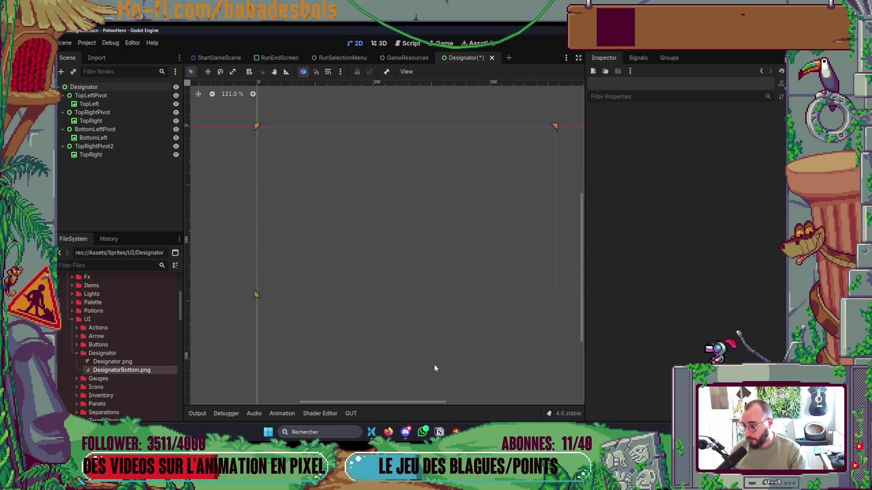
{"action": "key", "text": "ctrl+s"}
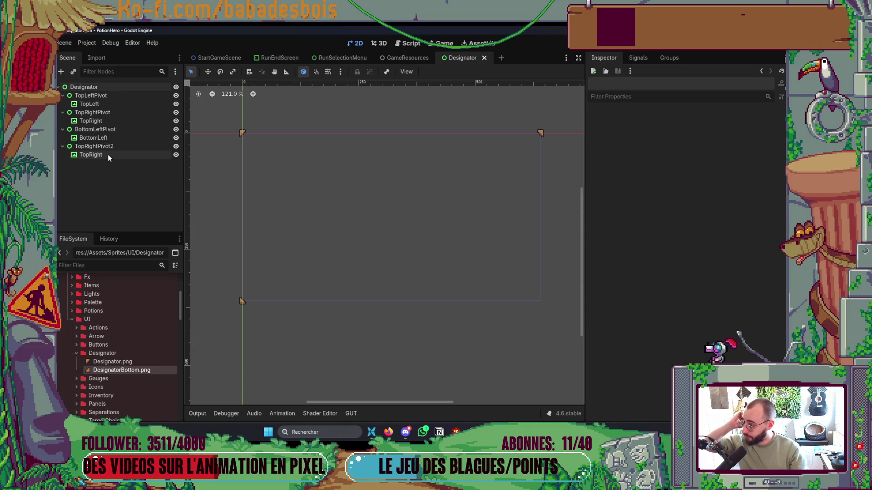
{"action": "left_click", "coordinate": [108, 156]}
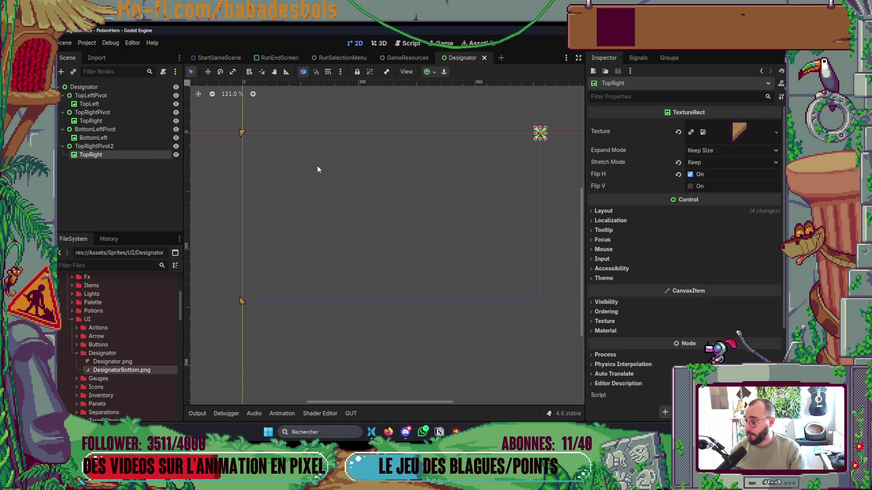
- Rename TopRightPivot2 to BottomRightPivot and its TopRight child to BottomRight
{"action": "double_click", "coordinate": [142, 146]}
{"action": "key", "text": "Left"}
{"action": "key", "text": "Right"}
{"action": "key", "text": "Right"}
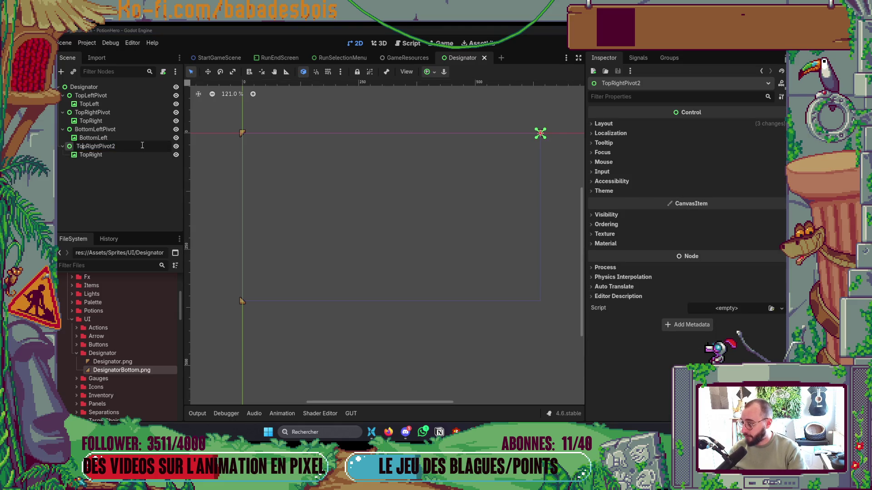
{"action": "type", "text": "Bottom"}
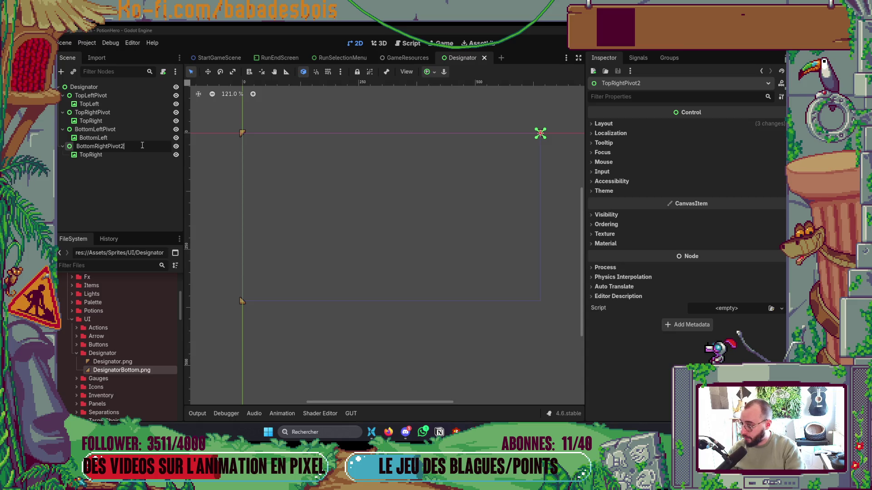
{"action": "key", "text": "BackSpace"}
{"action": "key", "text": "Return"}
{"action": "double_click", "coordinate": [118, 155]}
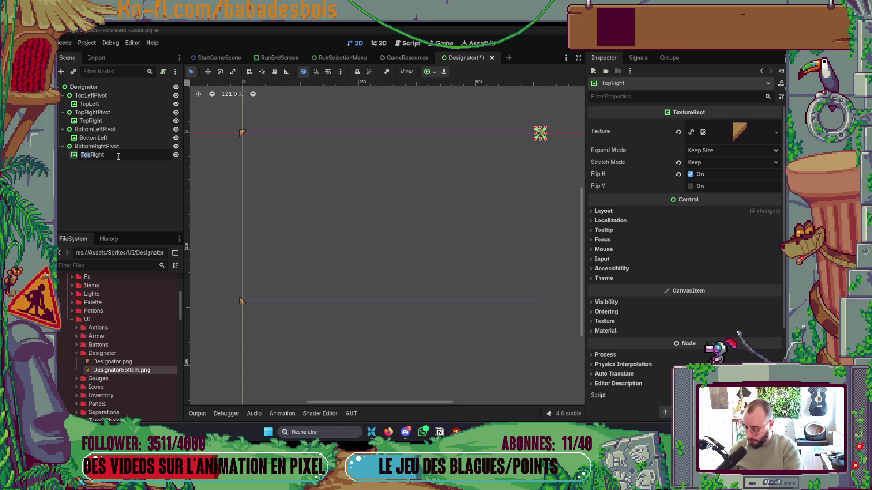
{"action": "type", "text": "om"}
{"action": "key", "text": "Return"}
{"action": "key", "text": "ctrl+s"}
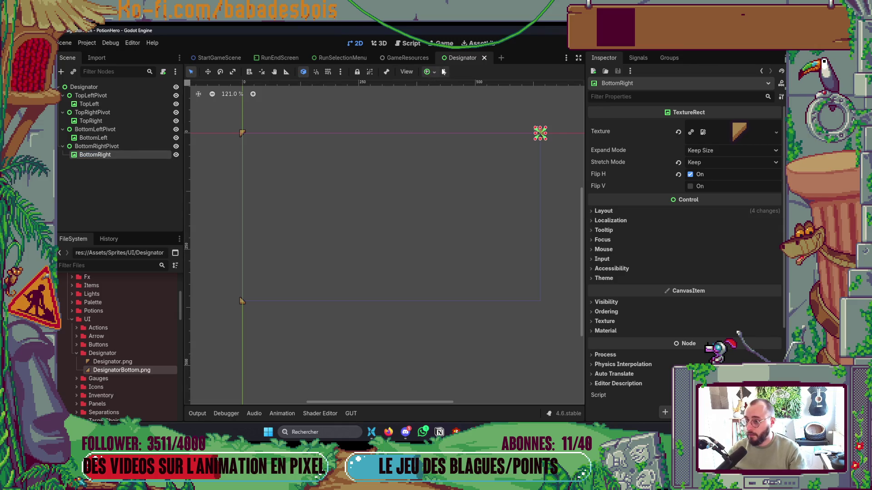
- Apply the bottom-right anchor preset to BottomRight and BottomRightPivot, saving the scene
{"action": "left_click", "coordinate": [434, 72]}
{"action": "left_click", "coordinate": [460, 143]}
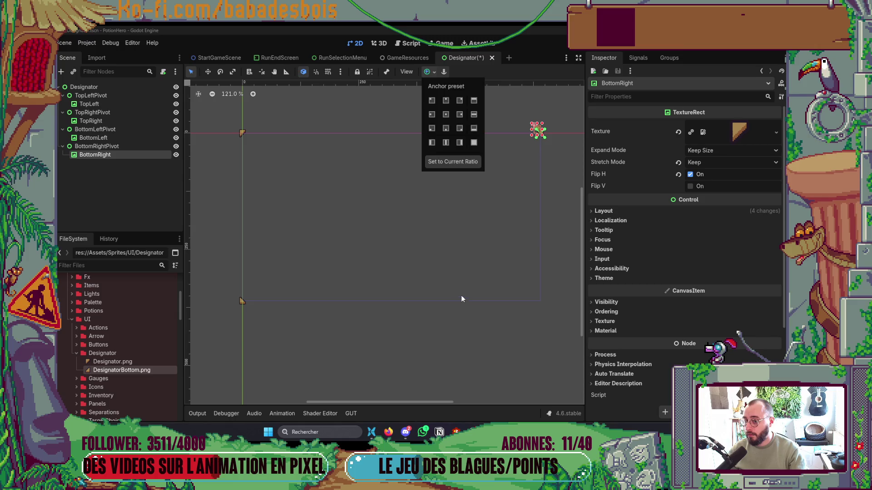
{"action": "left_click", "coordinate": [465, 302]}
{"action": "key", "text": "ctrl+s"}
{"action": "left_click", "coordinate": [97, 146]}
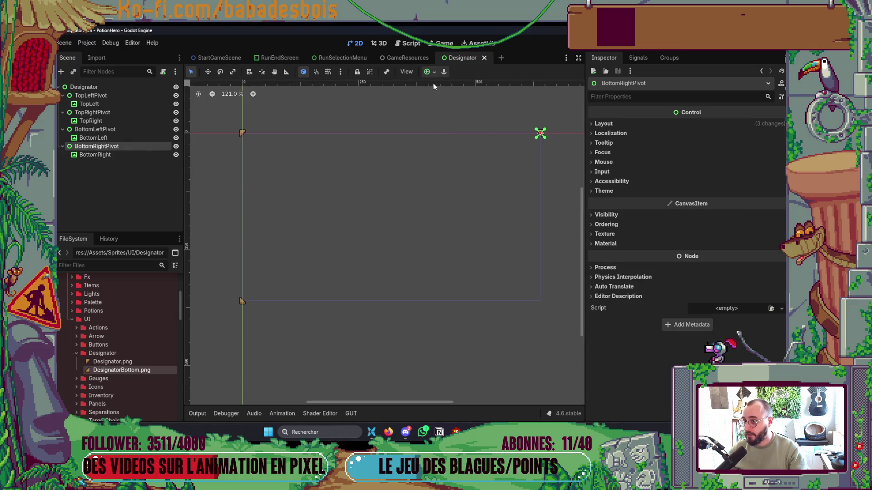
{"action": "left_click", "coordinate": [433, 72]}
{"action": "left_click", "coordinate": [462, 142]}
{"action": "left_click", "coordinate": [461, 325]}
{"action": "key", "text": "ctrl+s"}
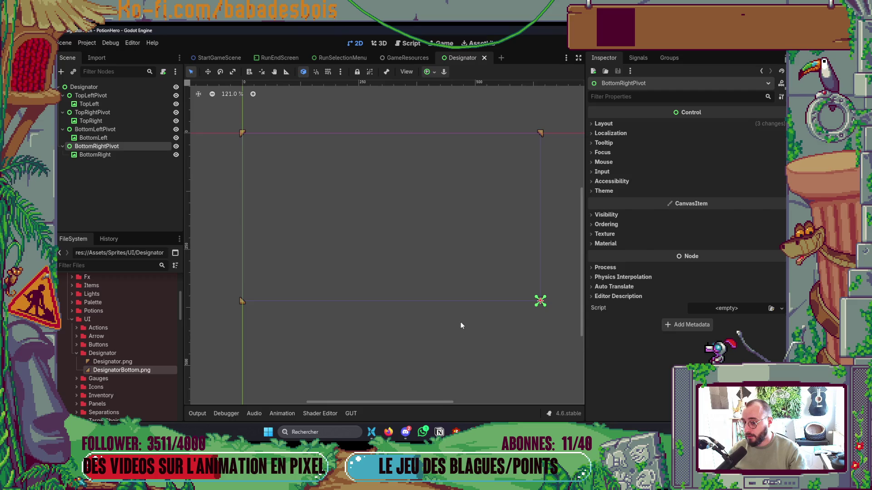
- Give BottomRight the DesignatorBottom.png texture and save the scene
{"action": "left_click", "coordinate": [95, 154]}
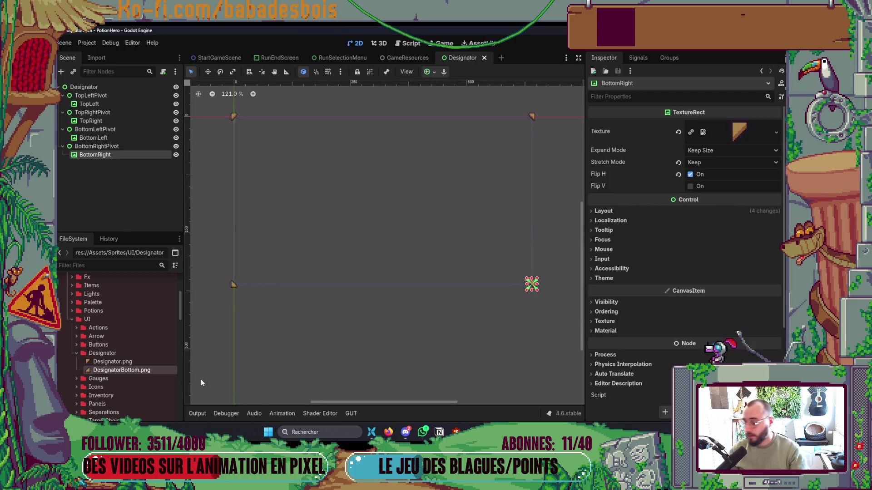
{"action": "mouse_move", "coordinate": [121, 371]}
{"action": "left_mouse_down"}
{"action": "mouse_move", "coordinate": [511, 228]}
{"action": "mouse_move", "coordinate": [739, 132]}
{"action": "left_mouse_up"}
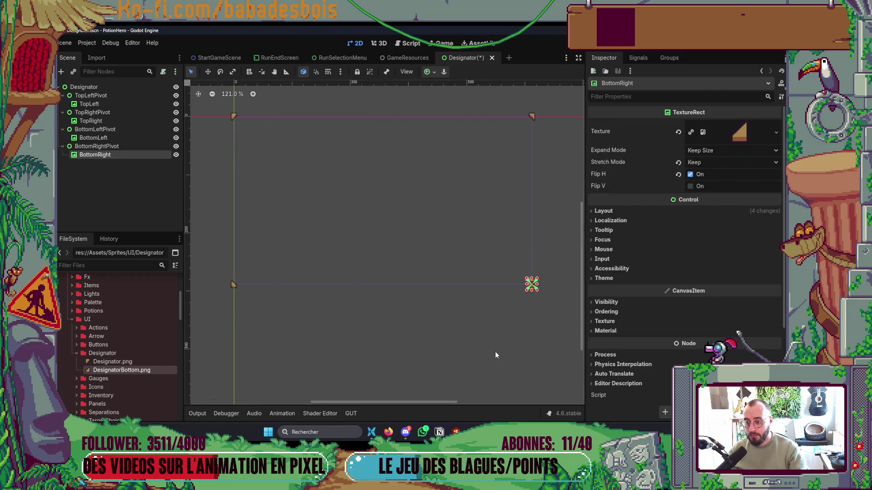
{"action": "left_click", "coordinate": [114, 154]}
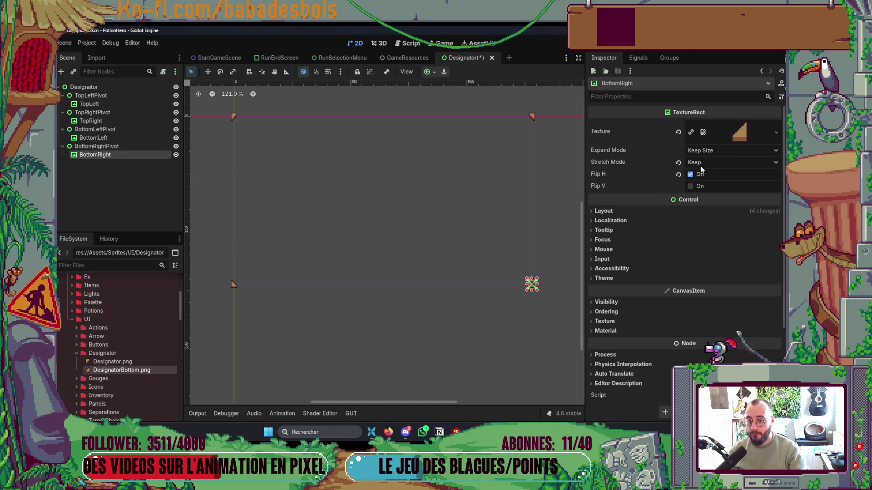
{"action": "left_click", "coordinate": [476, 355]}
{"action": "key", "text": "ctrl+s"}
{"action": "scroll", "coordinate": [489, 354], "scroll_direction": "down", "scroll_amount": 2}
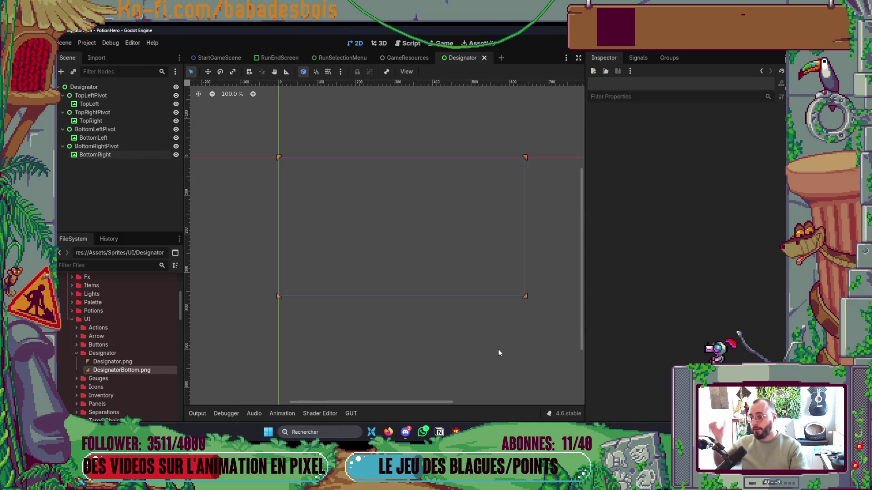
- Collapse the four pivot branches in the scene tree and save the scene
{"action": "left_click_drag", "start_coordinate": [483, 330], "coordinate": [479, 312]}
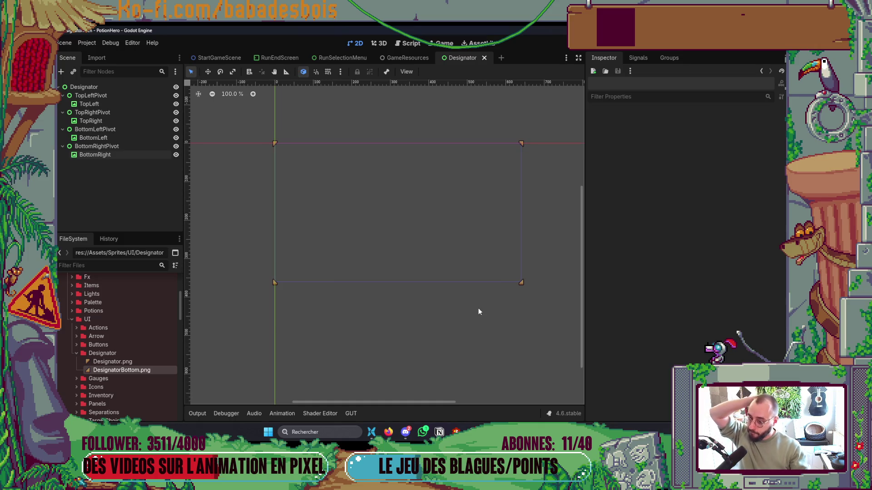
{"action": "left_click", "coordinate": [63, 95]}
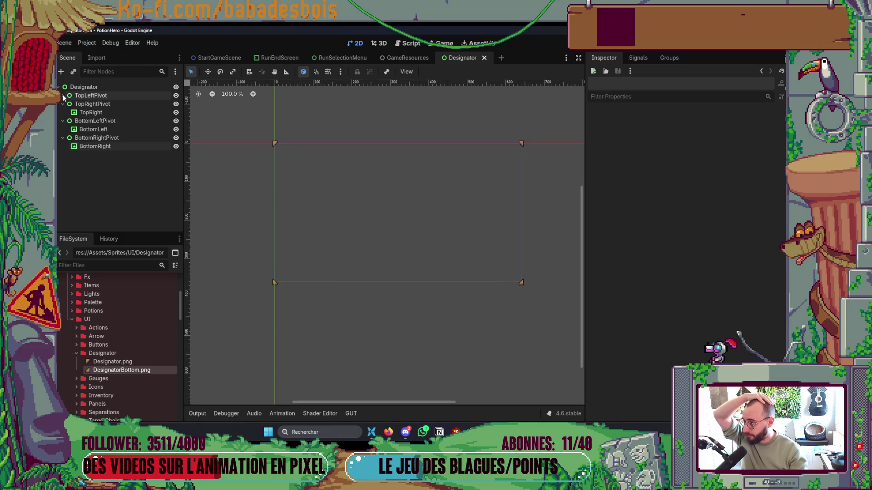
{"action": "left_click", "coordinate": [62, 104]}
{"action": "left_click", "coordinate": [62, 112]}
{"action": "left_click", "coordinate": [63, 121]}
{"action": "left_click_drag", "start_coordinate": [435, 260], "coordinate": [432, 245]}
{"action": "key", "text": "ctrl+s"}
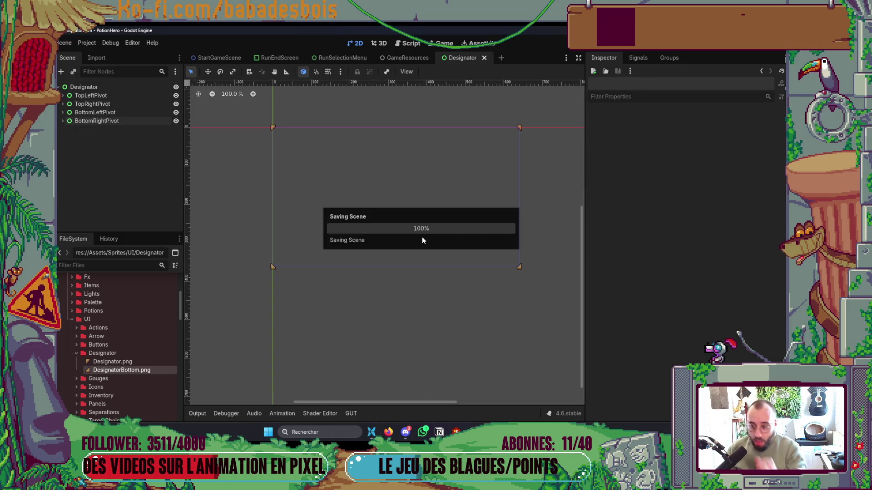
- Resize the Designator root to about 60×60, undoing an accidental BottomRight move
{"action": "left_click", "coordinate": [83, 87]}
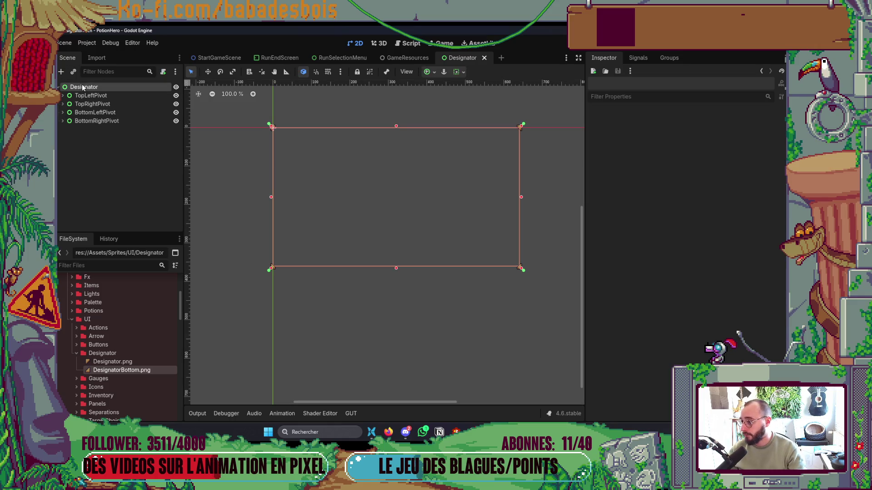
{"action": "mouse_move", "coordinate": [522, 270]}
{"action": "left_mouse_down"}
{"action": "mouse_move", "coordinate": [321, 176]}
{"action": "mouse_move", "coordinate": [291, 145]}
{"action": "left_mouse_up"}
{"action": "left_click", "coordinate": [235, 203]}
{"action": "scroll", "coordinate": [265, 137], "scroll_direction": "up", "scroll_amount": 10}
{"action": "scroll", "coordinate": [277, 170], "scroll_direction": "down", "scroll_amount": 6}
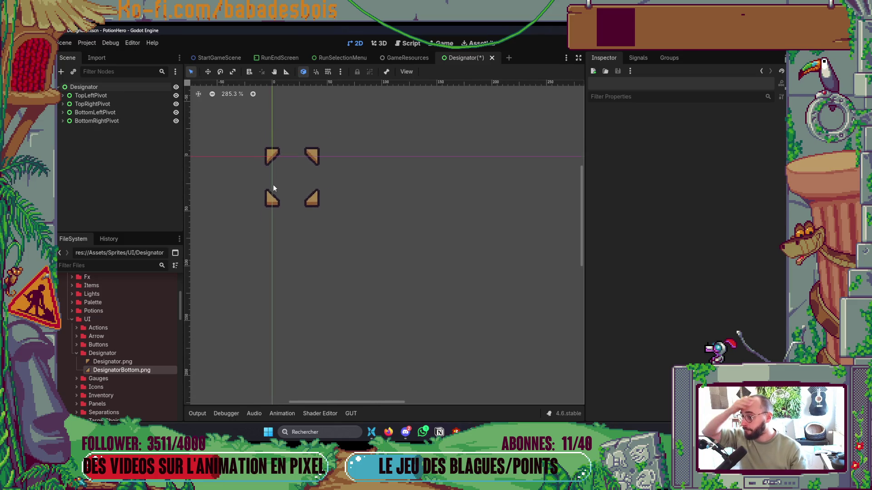
{"action": "left_click", "coordinate": [132, 89]}
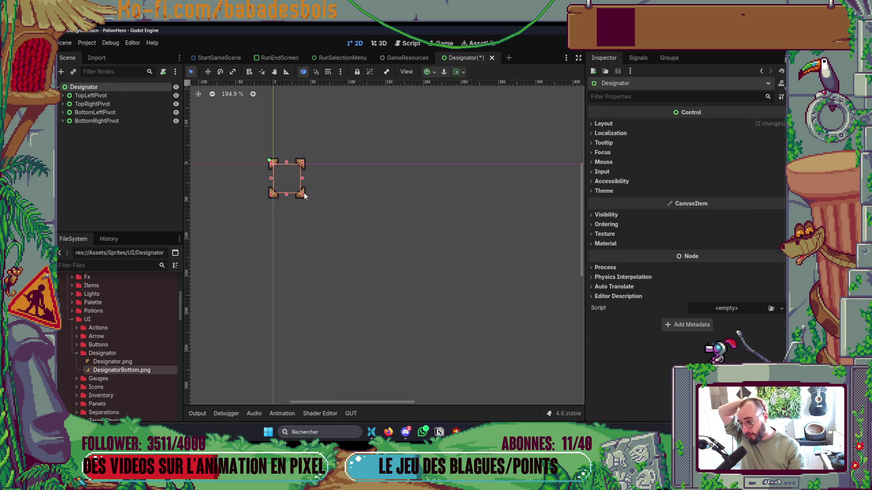
{"action": "left_click_drag", "start_coordinate": [303, 195], "coordinate": [343, 217]}
{"action": "key", "text": "ctrl+z"}
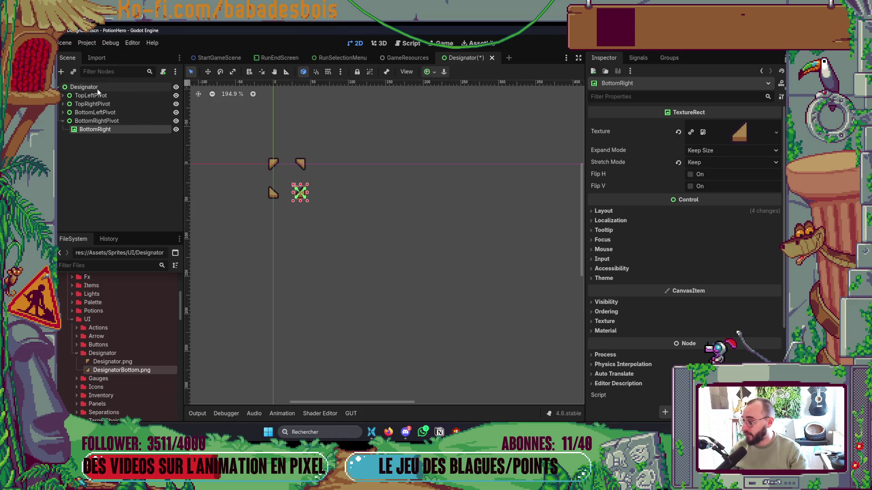
{"action": "left_click", "coordinate": [99, 87]}
{"action": "mouse_move", "coordinate": [303, 196]}
{"action": "left_mouse_down"}
{"action": "mouse_move", "coordinate": [250, 214]}
{"action": "mouse_move", "coordinate": [257, 230]}
{"action": "mouse_move", "coordinate": [314, 206]}
{"action": "mouse_move", "coordinate": [301, 187]}
{"action": "mouse_move", "coordinate": [313, 200]}
{"action": "left_mouse_up"}
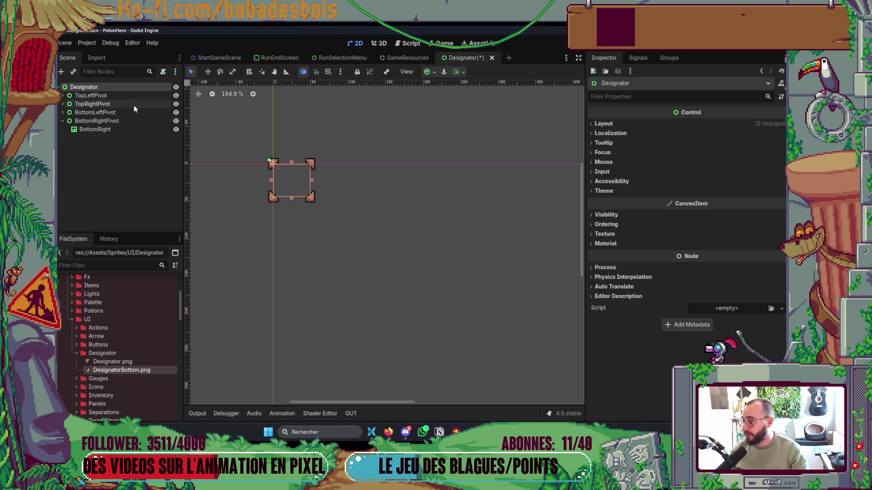
- Expand TopLeftPivot and select the TopLeft corner piece
{"action": "left_click", "coordinate": [62, 96]}
{"action": "left_click", "coordinate": [88, 105]}
{"action": "left_click", "coordinate": [88, 104]}
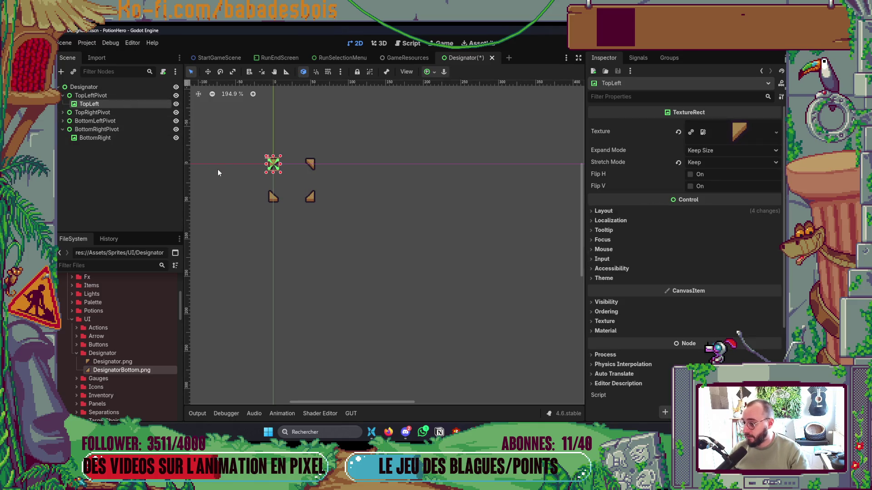
- Show TopLeft's Layout and Transform values: size 14×17 at position -7, -8.5
{"action": "left_click", "coordinate": [640, 209]}
{"action": "left_click", "coordinate": [622, 309]}
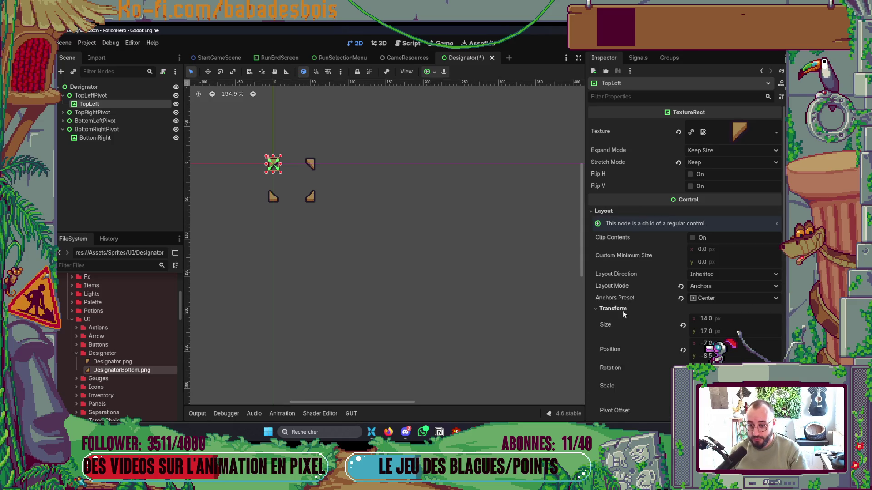
{"action": "scroll", "coordinate": [711, 331], "scroll_direction": "down", "scroll_amount": 3}
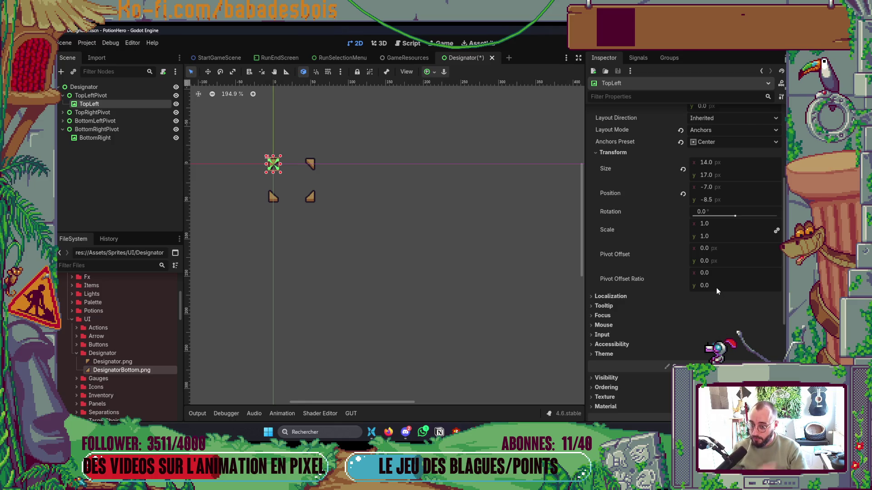
{"action": "left_click_drag", "start_coordinate": [711, 251], "coordinate": [705, 251]}
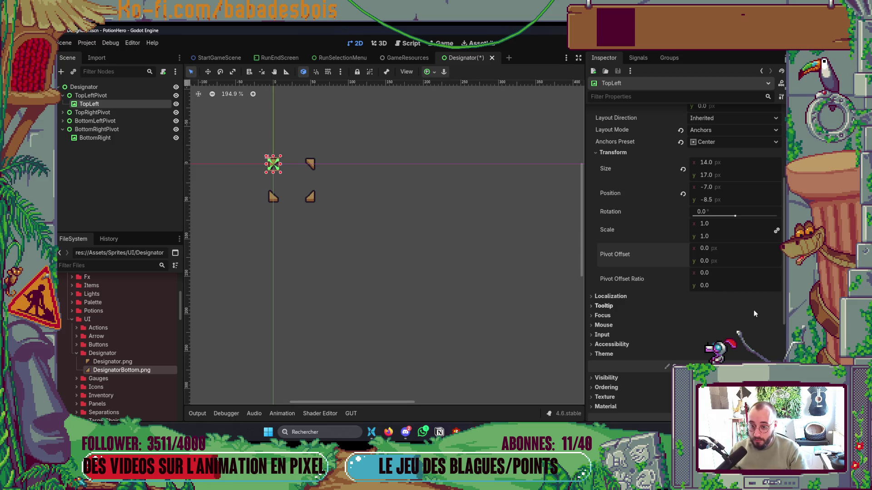
{"action": "scroll", "coordinate": [733, 262], "scroll_direction": "up", "scroll_amount": 2}
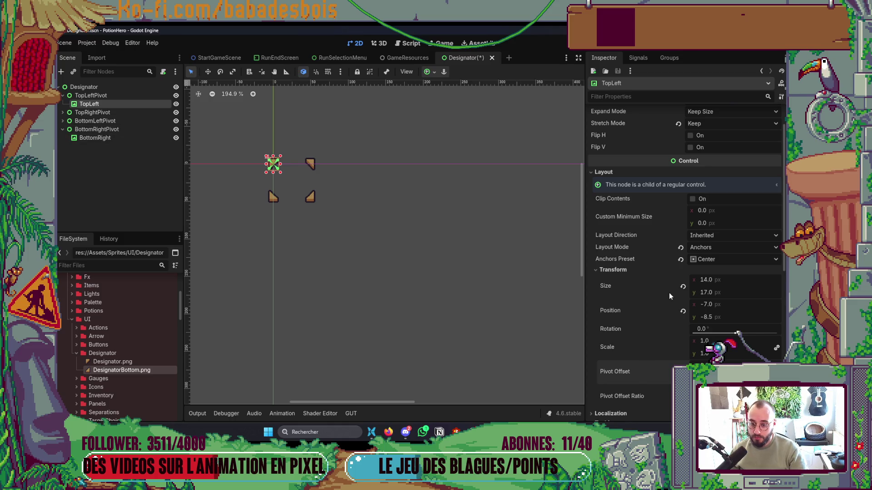
{"action": "scroll", "coordinate": [267, 163], "scroll_direction": "up", "scroll_amount": 3}
{"action": "scroll", "coordinate": [269, 161], "scroll_direction": "up", "scroll_amount": 15}
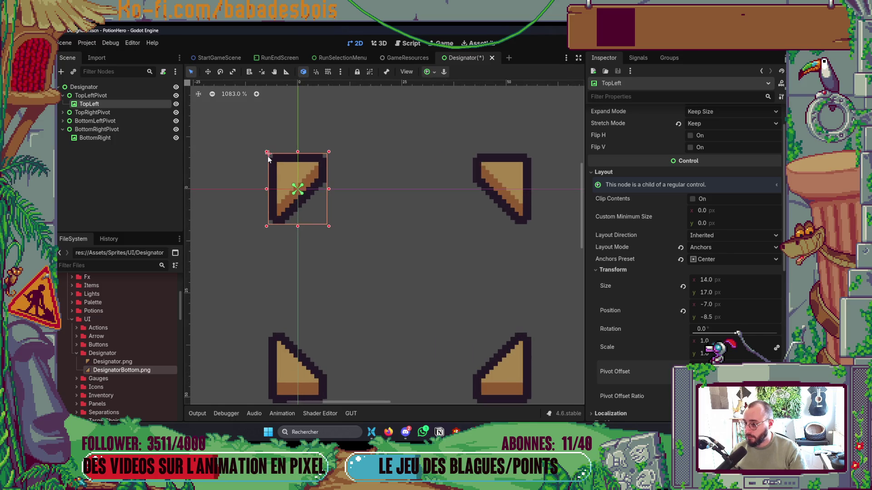
- Change the TopLeft node's type from TextureRect to Sprite2D
{"action": "left_click", "coordinate": [113, 266]}
{"action": "right_click", "coordinate": [99, 104]}
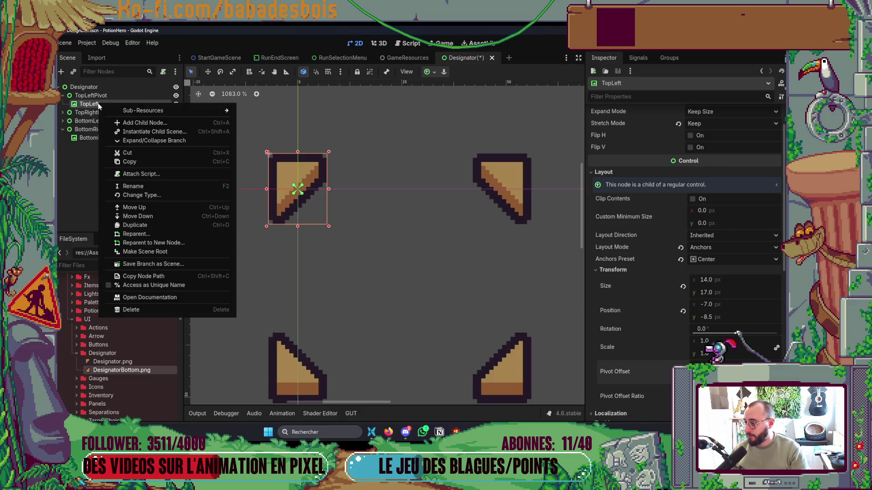
{"action": "left_click", "coordinate": [141, 195]}
{"action": "type", "text": "Sprit"}
{"action": "key", "text": "BackSpace"}
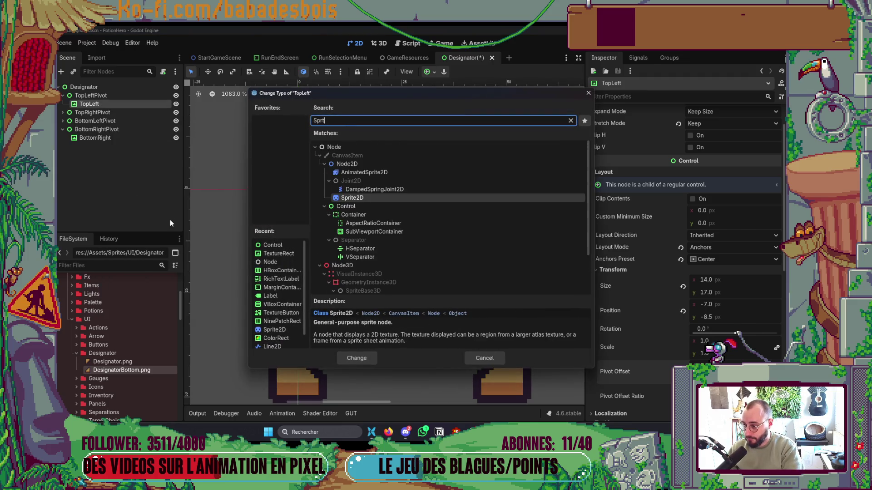
{"action": "key", "text": "Return"}
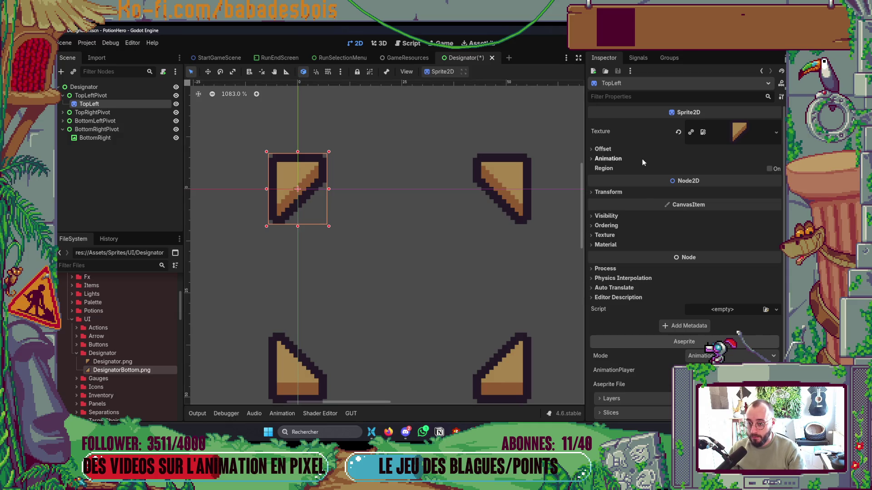
{"action": "left_click", "coordinate": [640, 192]}
{"action": "scroll", "coordinate": [423, 190], "scroll_direction": "down", "scroll_amount": 1}
{"action": "scroll", "coordinate": [423, 190], "scroll_direction": "down", "scroll_amount": 4}
- Change the TopRight corner node's type to Sprite2D
{"action": "left_click", "coordinate": [63, 113]}
{"action": "left_click", "coordinate": [90, 121]}
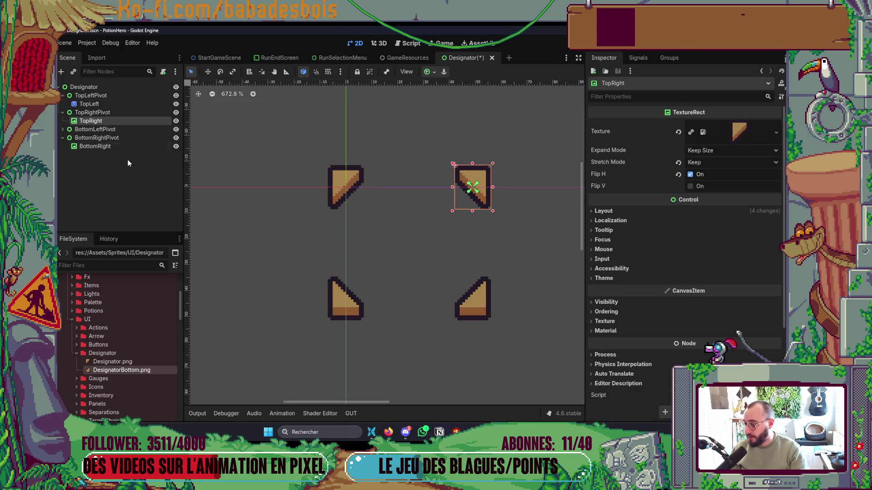
{"action": "right_click", "coordinate": [89, 121]}
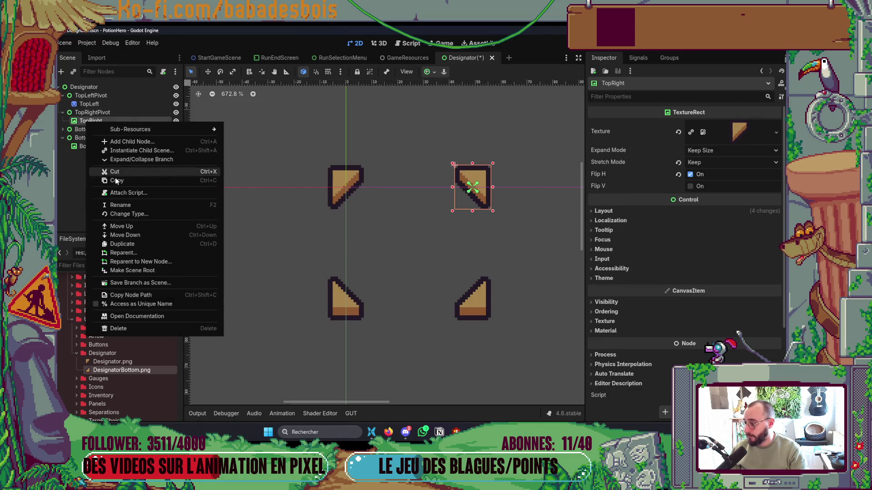
{"action": "left_click", "coordinate": [116, 215]}
{"action": "type", "text": "Sprite2D"}
{"action": "key", "text": "Return"}
- Convert BottomLeft and BottomRight to Sprite2D nodes, saving the scene
{"action": "left_click", "coordinate": [62, 130]}
{"action": "right_click", "coordinate": [97, 139]}
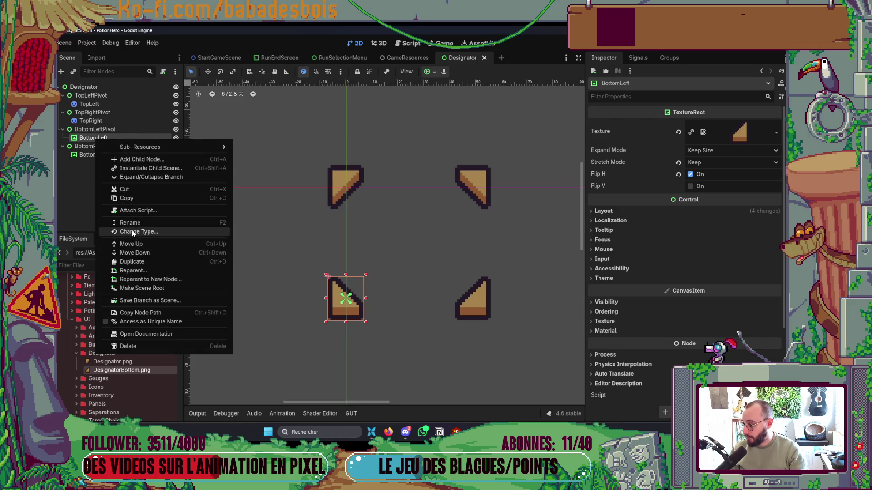
{"action": "left_click", "coordinate": [132, 231]}
{"action": "type", "text": "Spri"}
{"action": "key", "text": "Return"}
{"action": "key", "text": "ctrl+s"}
{"action": "right_click", "coordinate": [115, 157]}
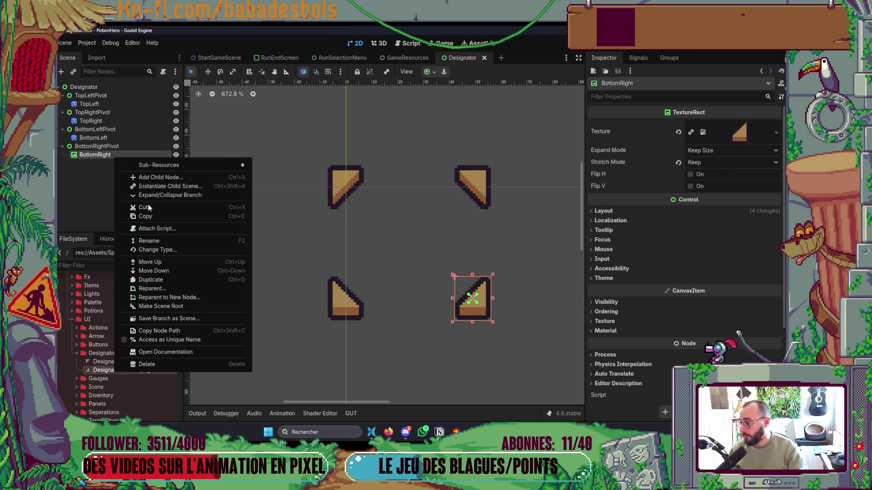
{"action": "left_click", "coordinate": [148, 250]}
{"action": "type", "text": "Sprit"}
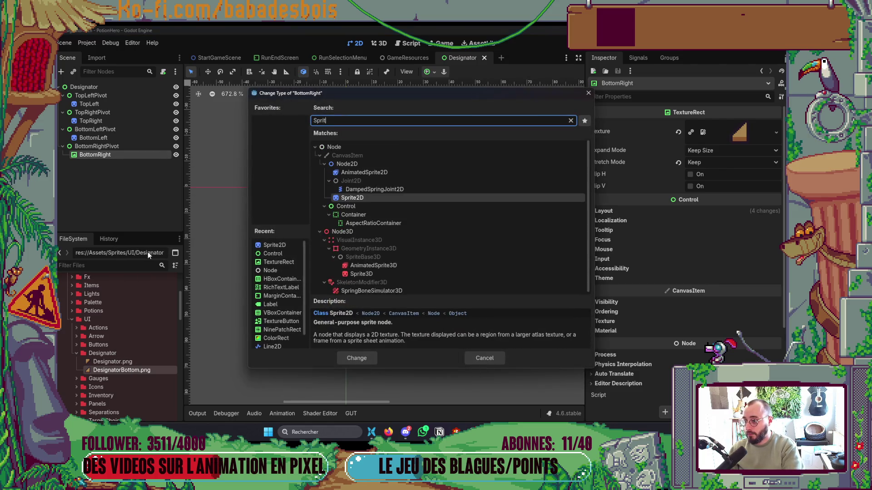
{"action": "key", "text": "Return"}
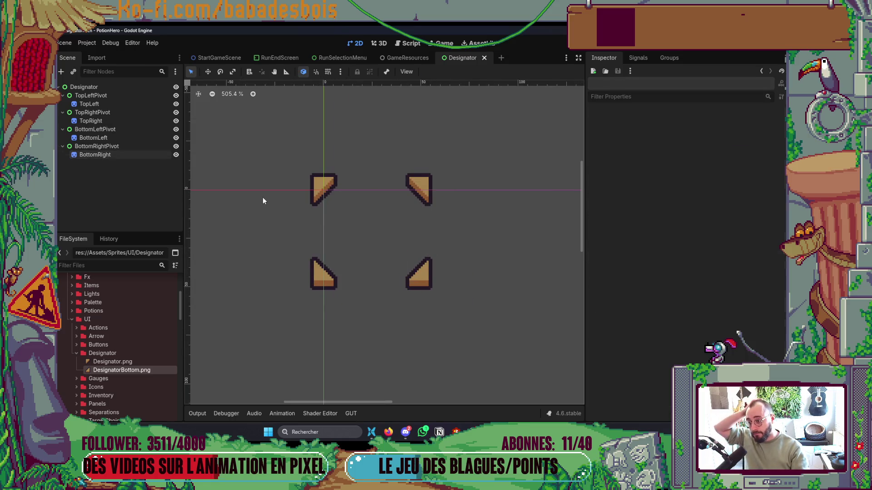
- Shrink the Designator box further so the corners pull inward
{"action": "left_click", "coordinate": [87, 87]}
{"action": "mouse_move", "coordinate": [420, 276]}
{"action": "left_mouse_down"}
{"action": "mouse_move", "coordinate": [447, 300]}
{"action": "mouse_move", "coordinate": [361, 247]}
{"action": "mouse_move", "coordinate": [407, 275]}
{"action": "left_mouse_up"}
{"action": "left_click", "coordinate": [488, 280]}
{"action": "scroll", "coordinate": [494, 227], "scroll_direction": "down", "scroll_amount": 4}
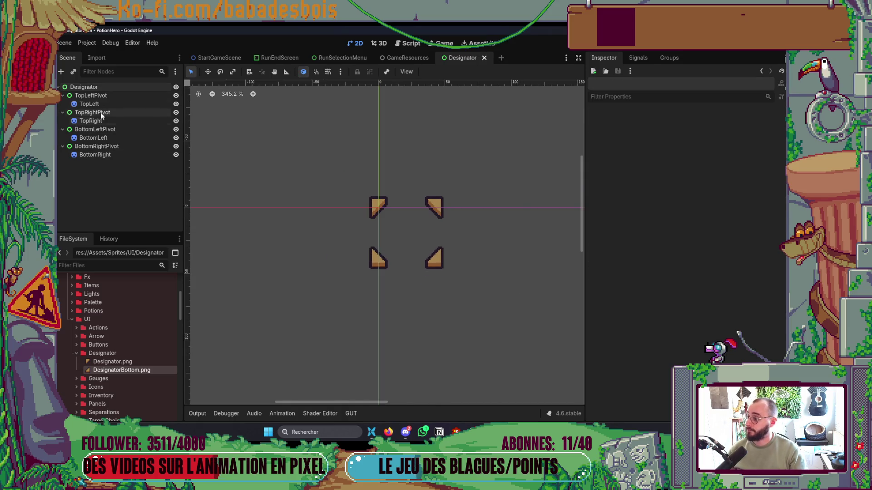
{"action": "left_click", "coordinate": [90, 104]}
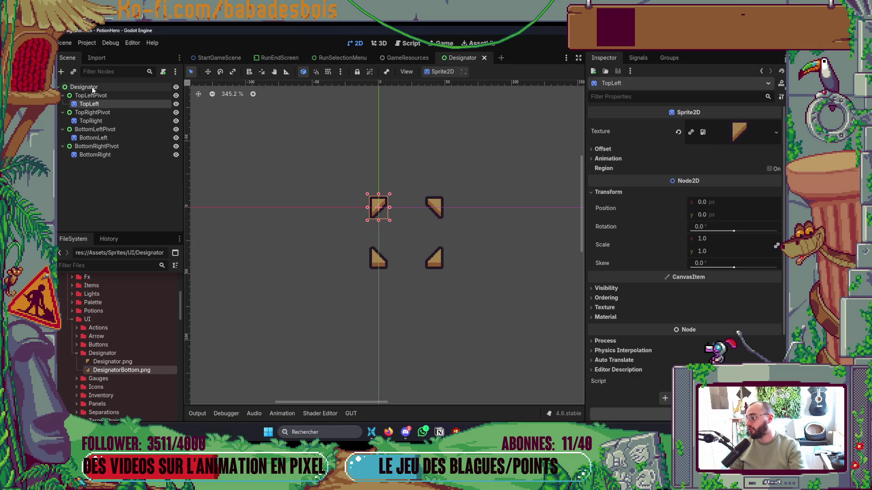
- Undo the stray BottomRight sprite move and stretch the Designator frame wider and taller
{"action": "left_click", "coordinate": [116, 88]}
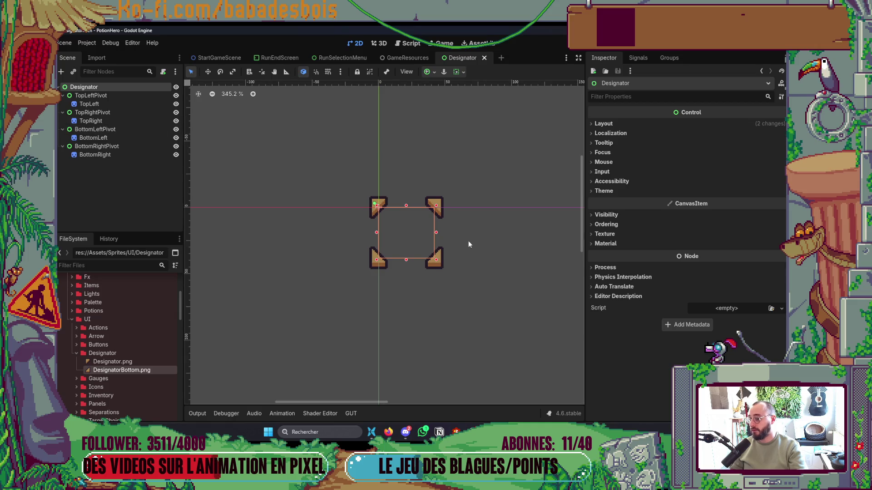
{"action": "left_click_drag", "start_coordinate": [440, 263], "coordinate": [508, 320]}
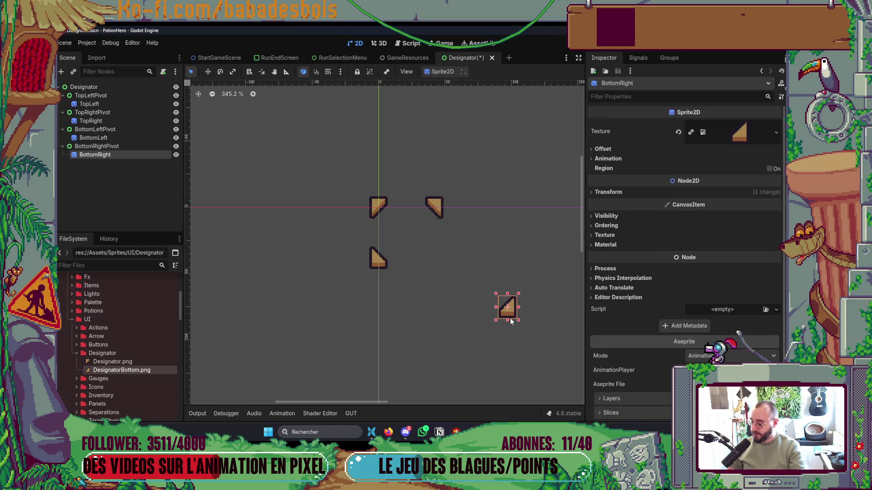
{"action": "key", "text": "ctrl+z"}
{"action": "left_click", "coordinate": [124, 85]}
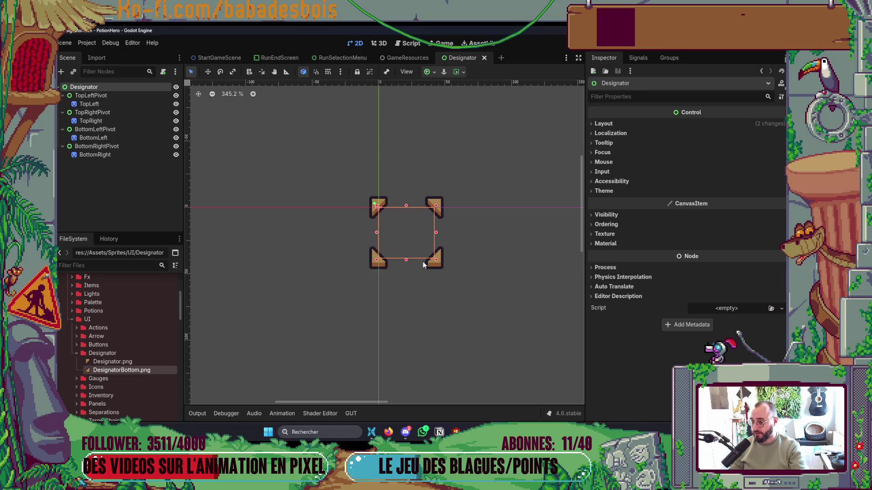
{"action": "mouse_move", "coordinate": [437, 262]}
{"action": "left_mouse_down"}
{"action": "mouse_move", "coordinate": [525, 273]}
{"action": "mouse_move", "coordinate": [483, 274]}
{"action": "left_mouse_up"}
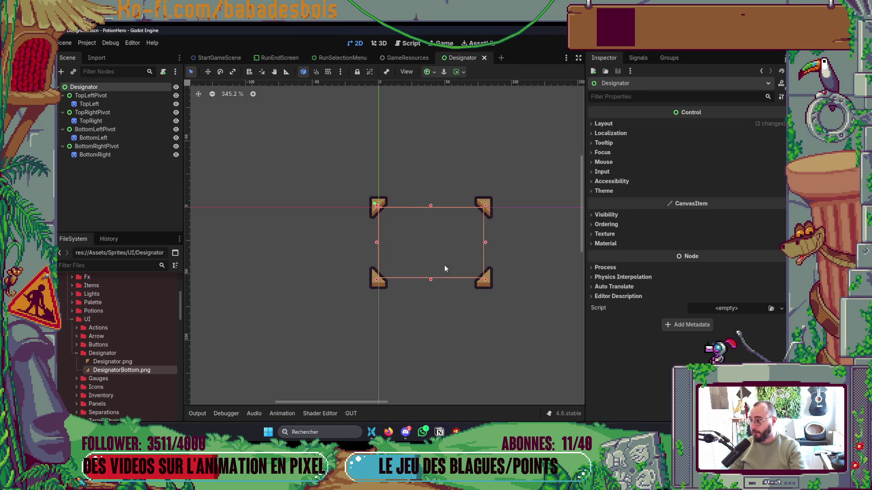
- Inspect each corner pivot and the TopLeft sprite's transform
{"action": "left_click", "coordinate": [108, 101]}
{"action": "left_click", "coordinate": [105, 114]}
{"action": "left_click", "coordinate": [108, 129]}
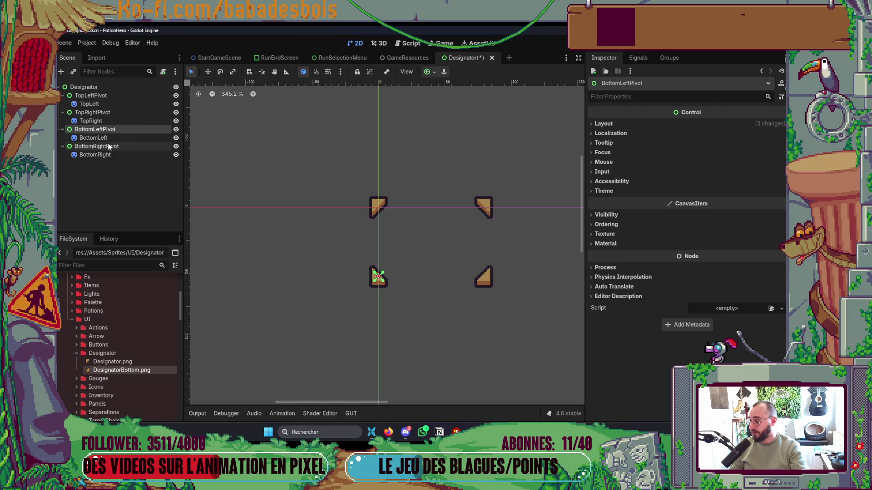
{"action": "left_click", "coordinate": [111, 146]}
{"action": "left_click", "coordinate": [108, 103]}
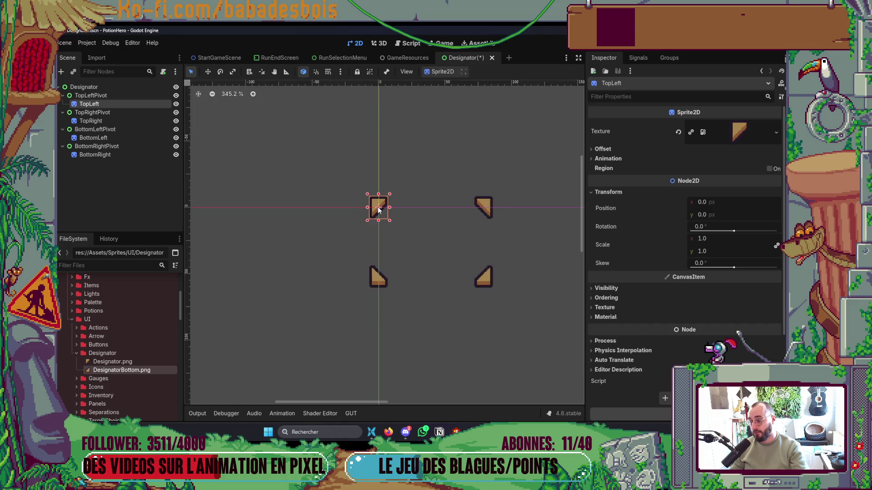
{"action": "scroll", "coordinate": [381, 210], "scroll_direction": "up", "scroll_amount": 3}
{"action": "scroll", "coordinate": [372, 211], "scroll_direction": "down", "scroll_amount": 2}
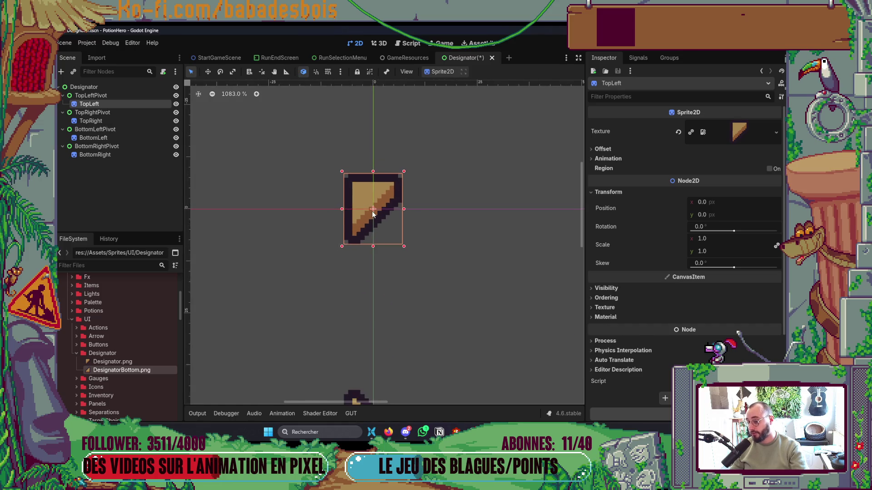
{"action": "scroll", "coordinate": [372, 214], "scroll_direction": "down", "scroll_amount": 2}
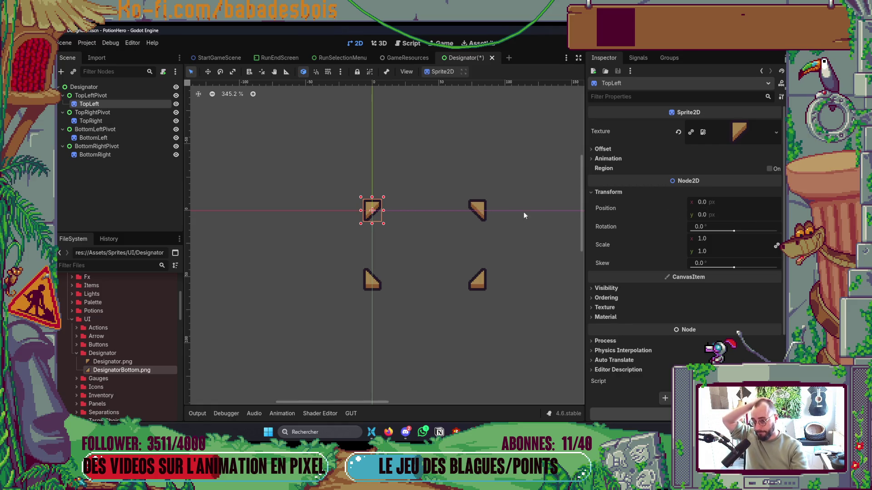
{"action": "scroll", "coordinate": [510, 206], "scroll_direction": "down", "scroll_amount": 3}
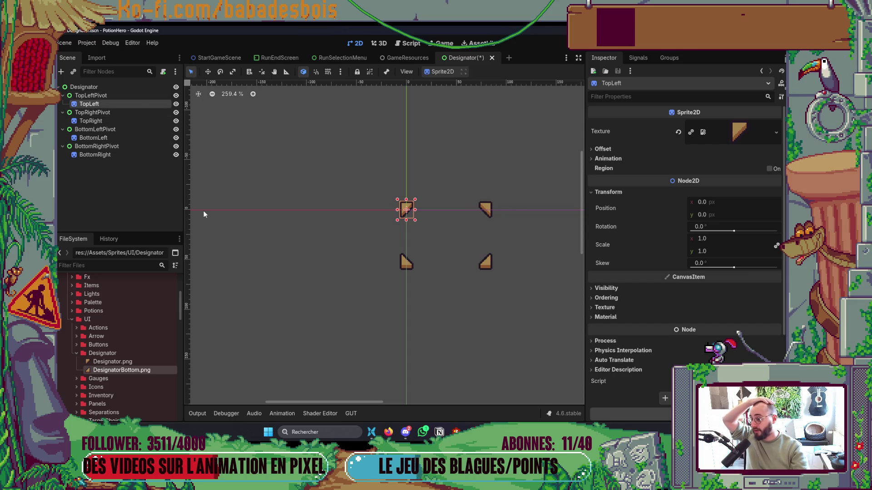
- Check Discord, then return to the Designator node in the Scene dock
{"action": "left_click", "coordinate": [405, 432]}
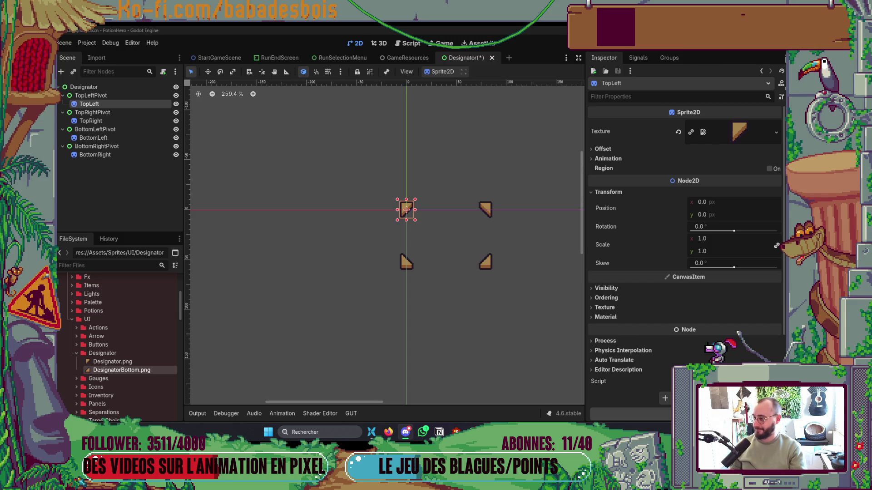
{"action": "scroll", "coordinate": [299, 253], "scroll_direction": "down", "scroll_amount": 2}
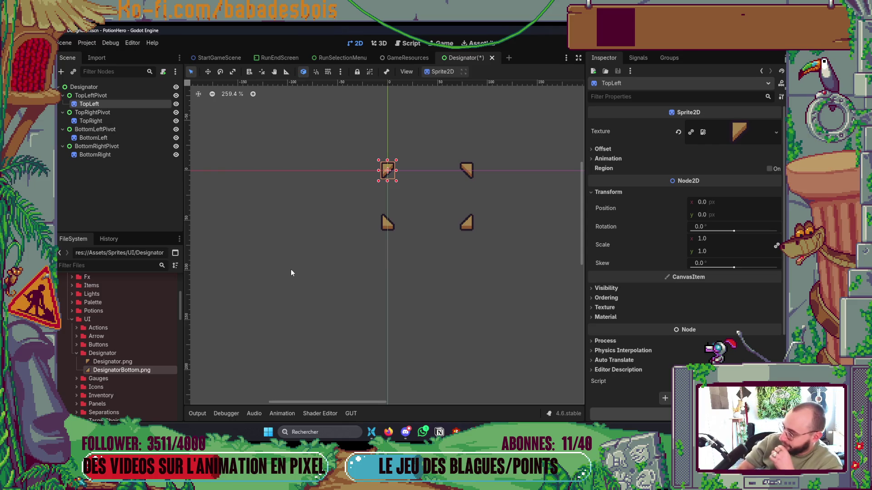
{"action": "scroll", "coordinate": [391, 212], "scroll_direction": "up", "scroll_amount": 4}
{"action": "left_click", "coordinate": [454, 221]}
{"action": "left_click", "coordinate": [416, 246]}
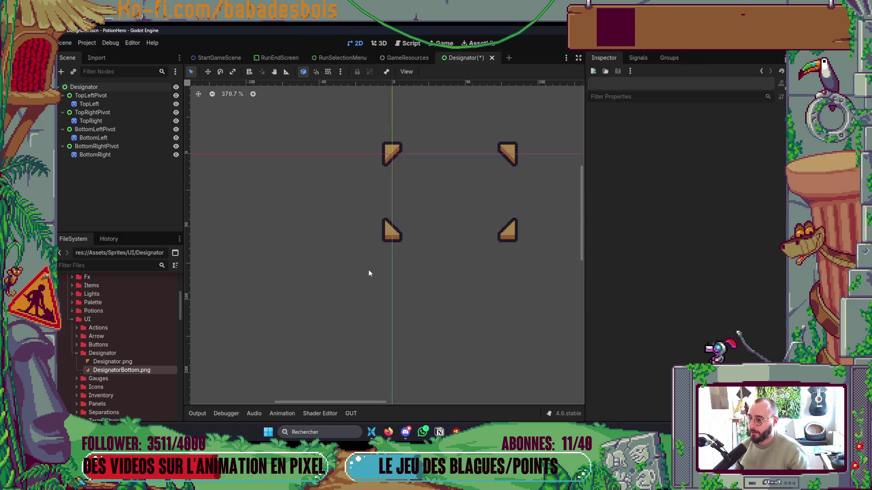
{"action": "scroll", "coordinate": [341, 245], "scroll_direction": "right", "scroll_amount": 1}
{"action": "right_click", "coordinate": [122, 86]}
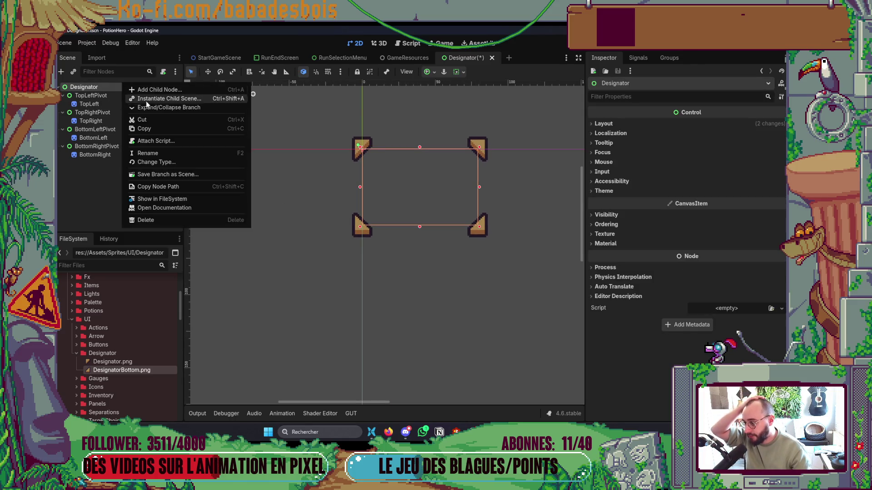
- Start attaching a script to Designator and browse to res://Scripts/UI
{"action": "left_click", "coordinate": [159, 139]}
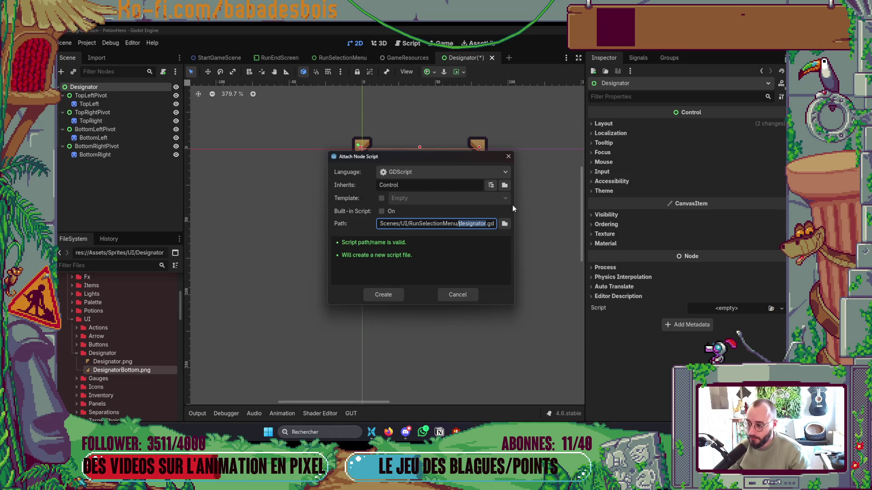
{"action": "left_click", "coordinate": [504, 224]}
{"action": "left_click", "coordinate": [249, 108]}
{"action": "left_click", "coordinate": [248, 108]}
{"action": "left_click", "coordinate": [249, 108]}
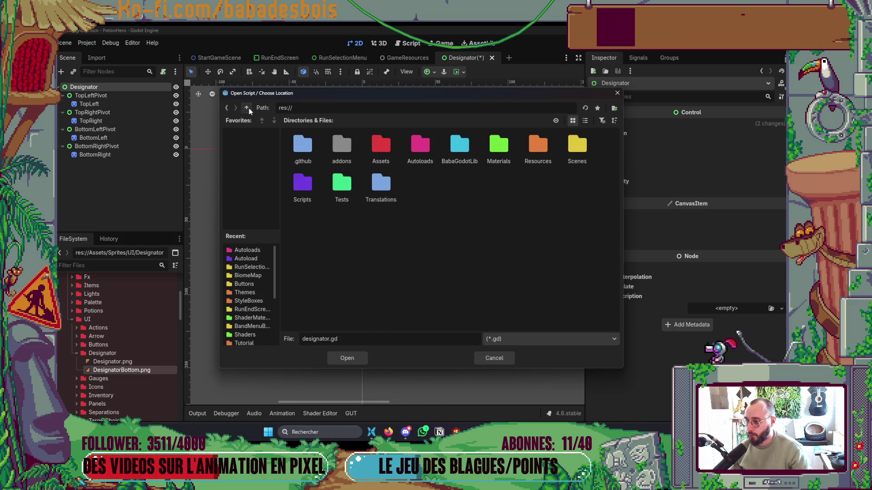
{"action": "double_click", "coordinate": [302, 184]}
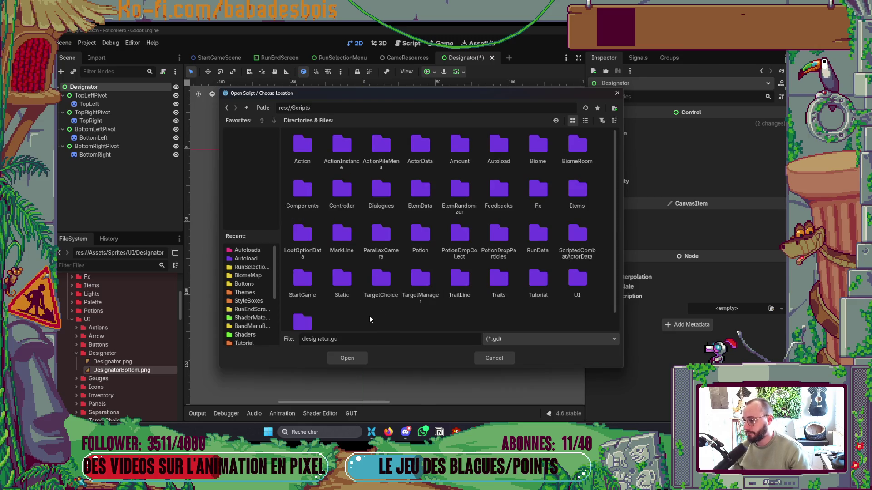
{"action": "scroll", "coordinate": [367, 318], "scroll_direction": "down", "scroll_amount": 1}
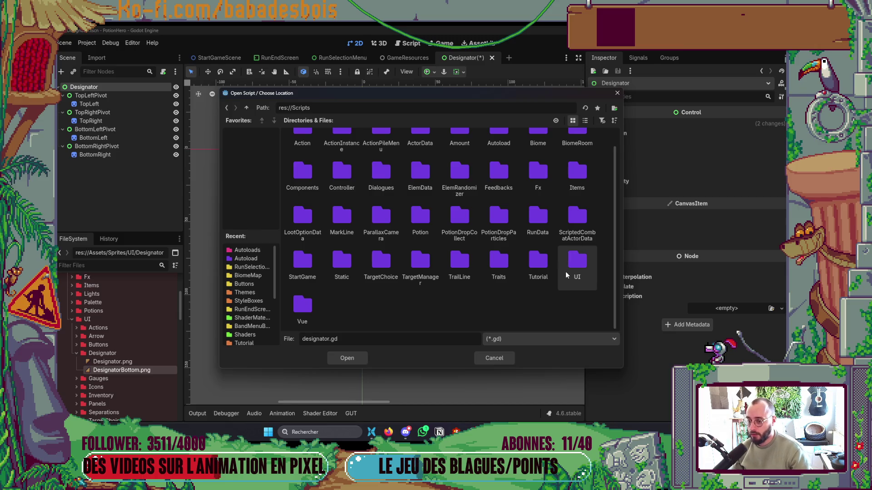
{"action": "double_click", "coordinate": [567, 272]}
- Create a Designator folder there and create Designator.gd inside it
{"action": "scroll", "coordinate": [538, 291], "scroll_direction": "down", "scroll_amount": 1}
{"action": "right_click", "coordinate": [378, 298]}
{"action": "left_click", "coordinate": [395, 303]}
{"action": "type", "text": "Des"}
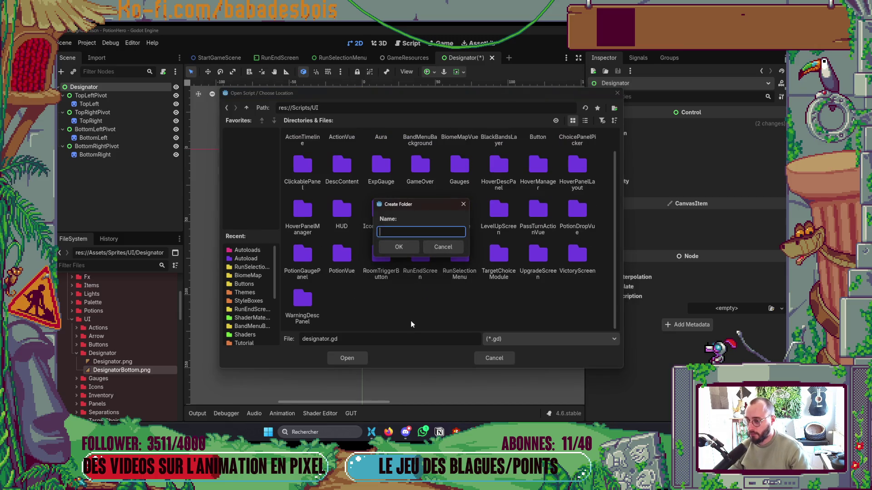
{"action": "type", "text": "ignator"}
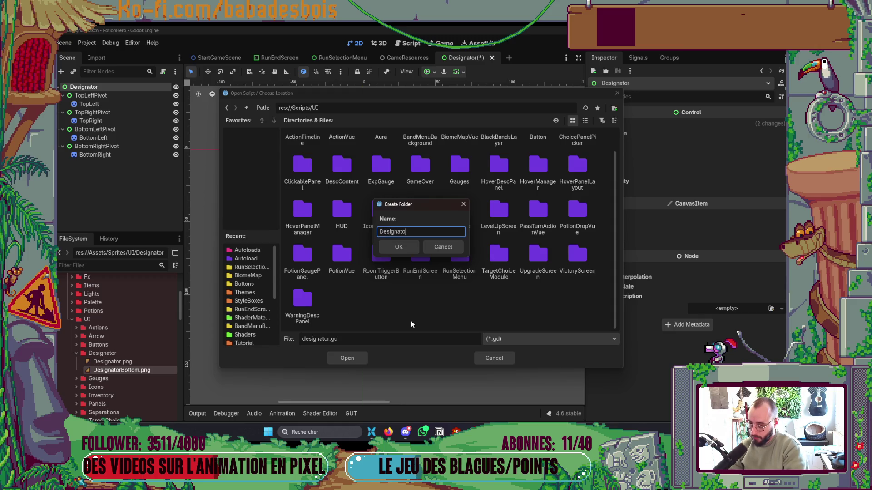
{"action": "key", "text": "Return"}
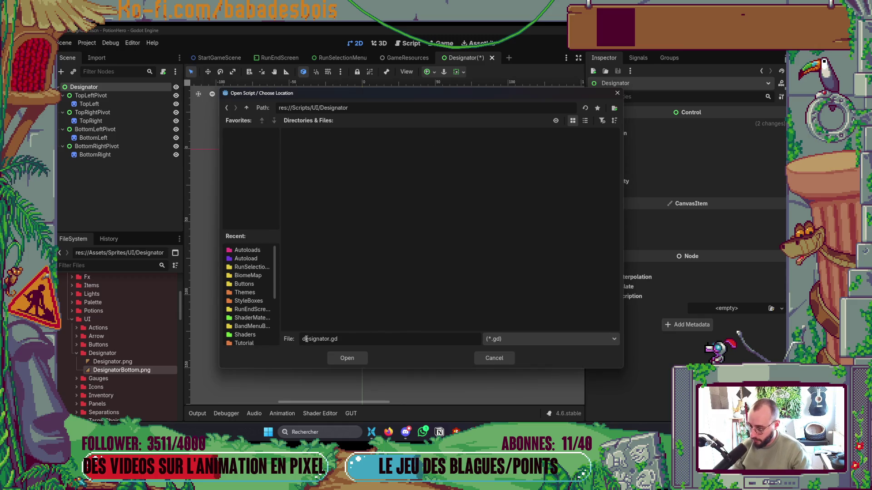
{"action": "left_click", "coordinate": [327, 363]}
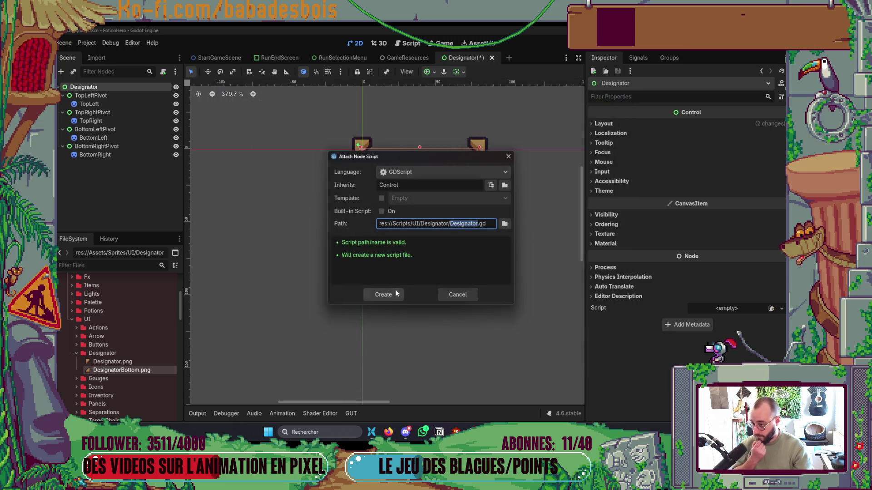
{"action": "left_click", "coordinate": [390, 293]}
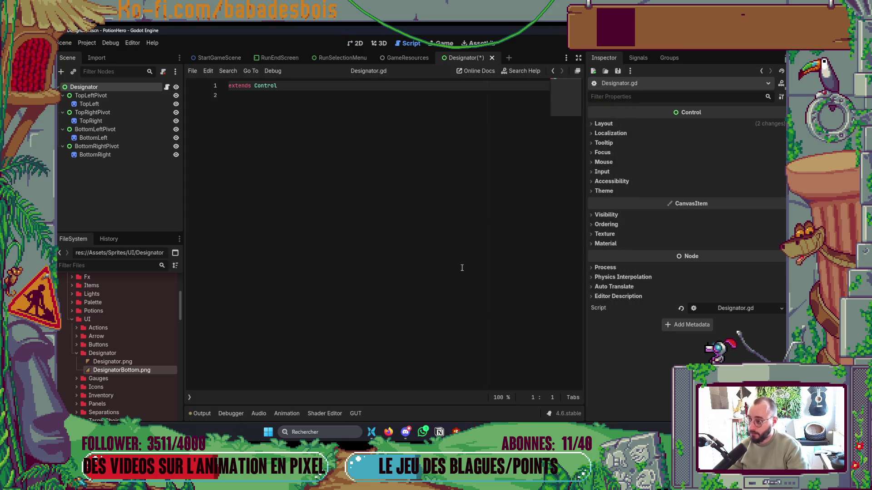
- Add 'class_name Designator' below extends Control and save the script
{"action": "left_click", "coordinate": [461, 268]}
{"action": "type", "text": "class_name Designat"}
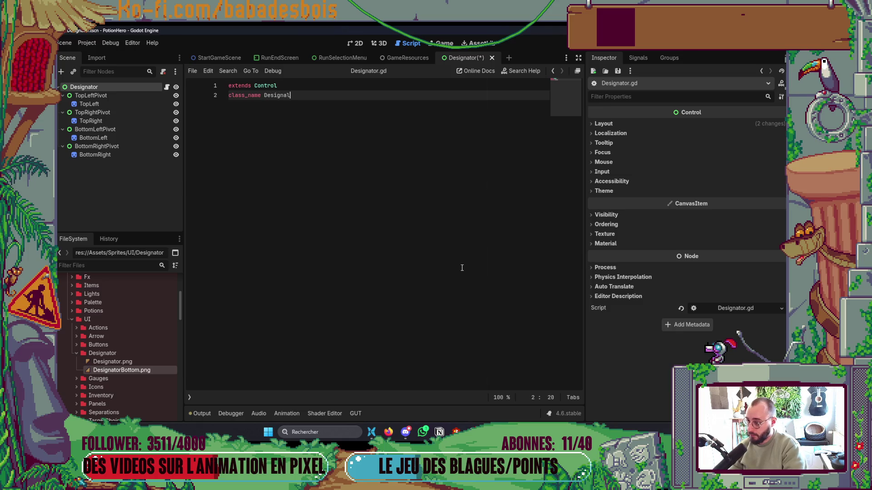
{"action": "type", "text": "or"}
{"action": "key", "text": "Return"}
{"action": "key", "text": "Return"}
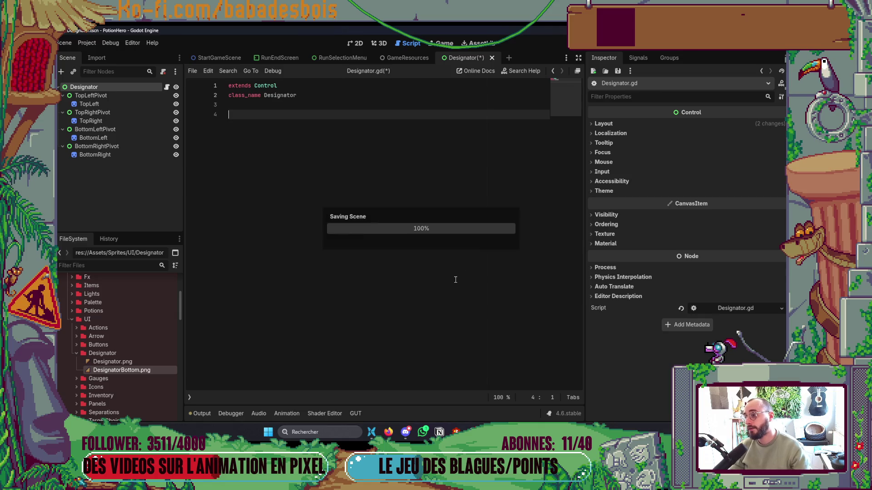
{"action": "key", "text": "ctrl+s"}
- Widen the script editor, return to the 2D scene view, then switch to Neovim
{"action": "left_click_drag", "start_coordinate": [588, 215], "coordinate": [692, 214]}
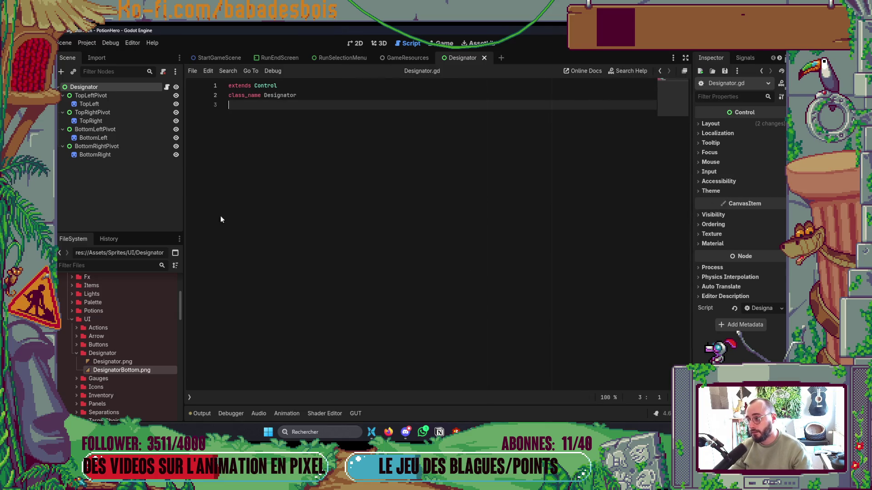
{"action": "left_click_drag", "start_coordinate": [181, 214], "coordinate": [157, 213]}
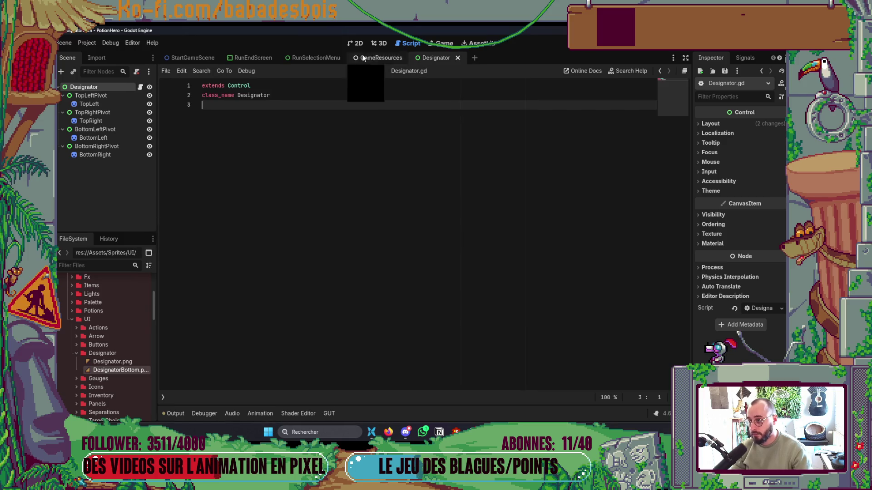
{"action": "left_click", "coordinate": [355, 44]}
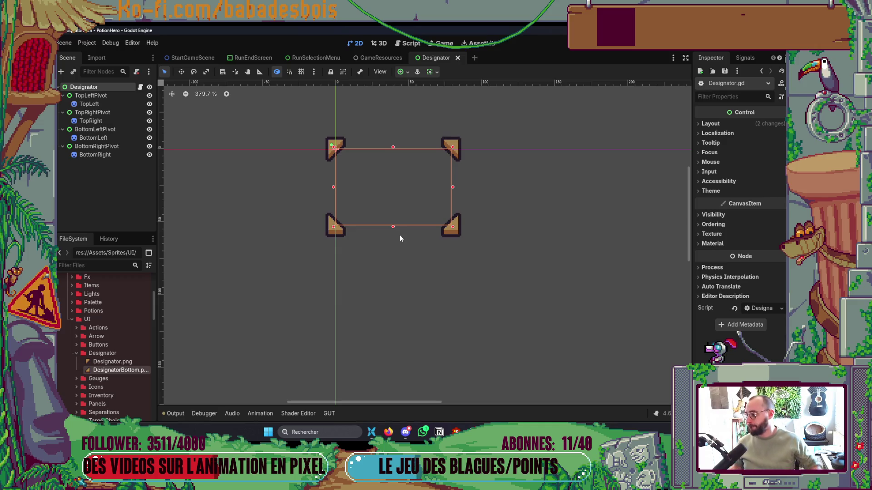
{"action": "scroll", "coordinate": [434, 170], "scroll_direction": "up", "scroll_amount": 5}
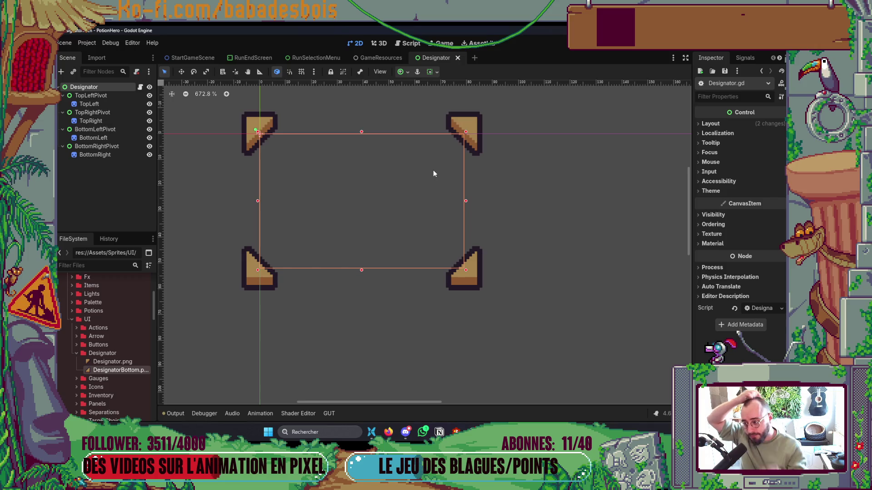
{"action": "scroll", "coordinate": [443, 210], "scroll_direction": "down", "scroll_amount": 9}
{"action": "scroll", "coordinate": [470, 287], "scroll_direction": "down", "scroll_amount": 1}
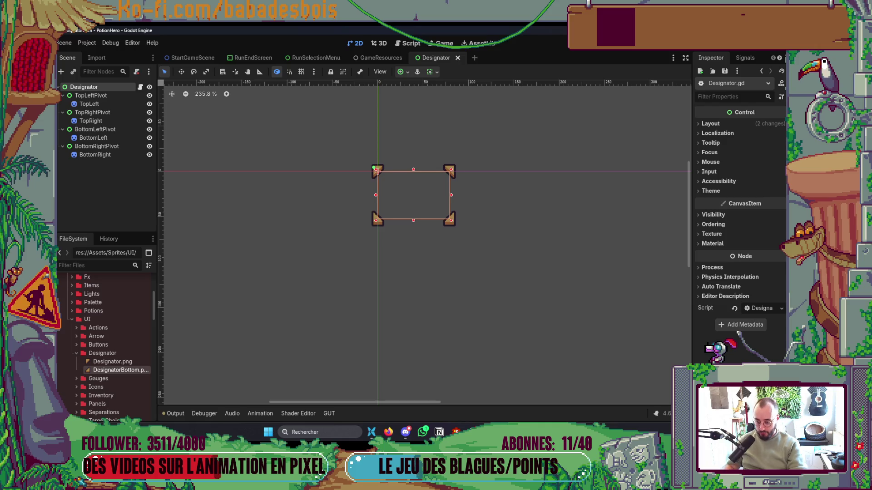
{"action": "mouse_move", "coordinate": [524, 431]}
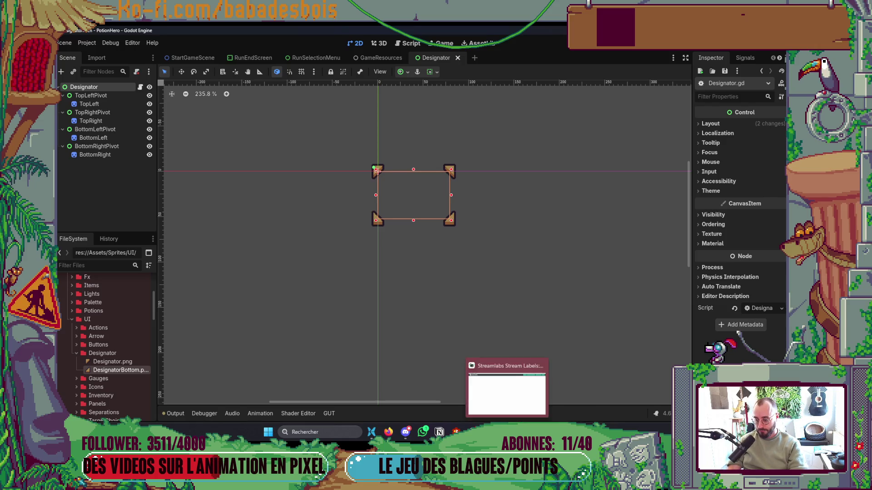
{"action": "left_click", "coordinate": [524, 391]}
- In RunSelectionMenu, delete 'selector' from the character_selector line
{"action": "scroll", "coordinate": [309, 183], "scroll_direction": "up", "scroll_amount": 3}
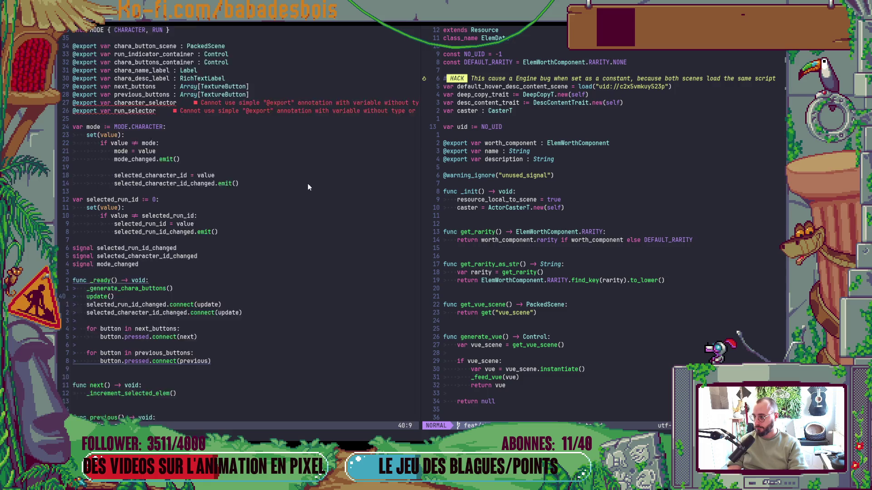
{"action": "left_click", "coordinate": [148, 126]}
{"action": "key", "text": "shift+d"}
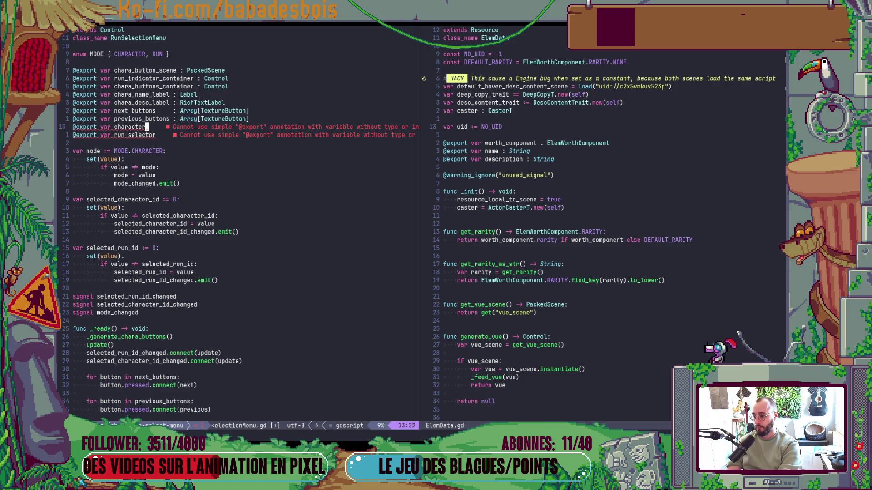
- Find and open Designator.gd with the project file search
{"action": "key", "text": "space"}
{"action": "key", "text": "f"}
{"action": "key", "text": "f"}
{"action": "type", "text": "Desg"}
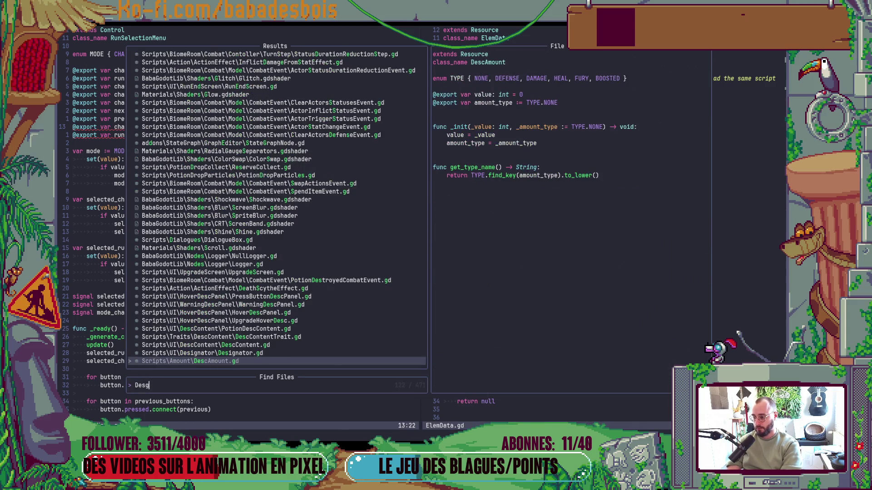
{"action": "key", "text": "BackSpace"}
{"action": "type", "text": "o"}
{"action": "key", "text": "BackSpace"}
{"action": "type", "text": "ign"}
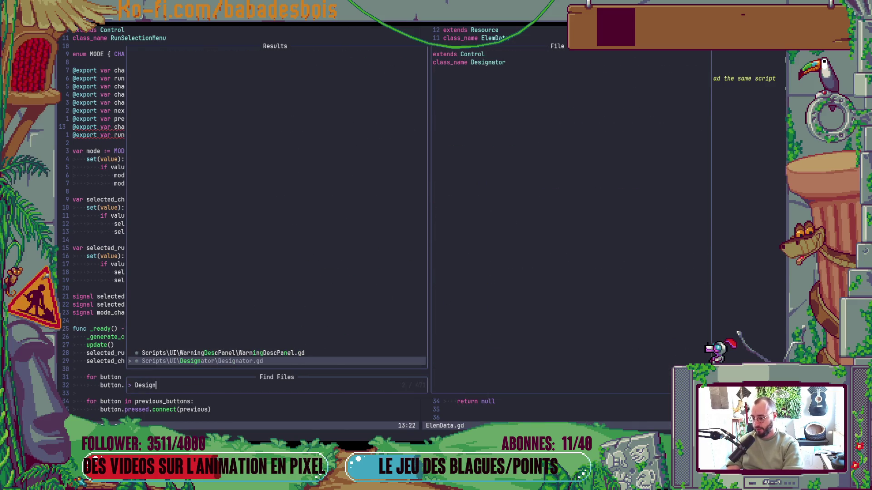
{"action": "key", "text": "Return"}
{"action": "type", "text": "o"}
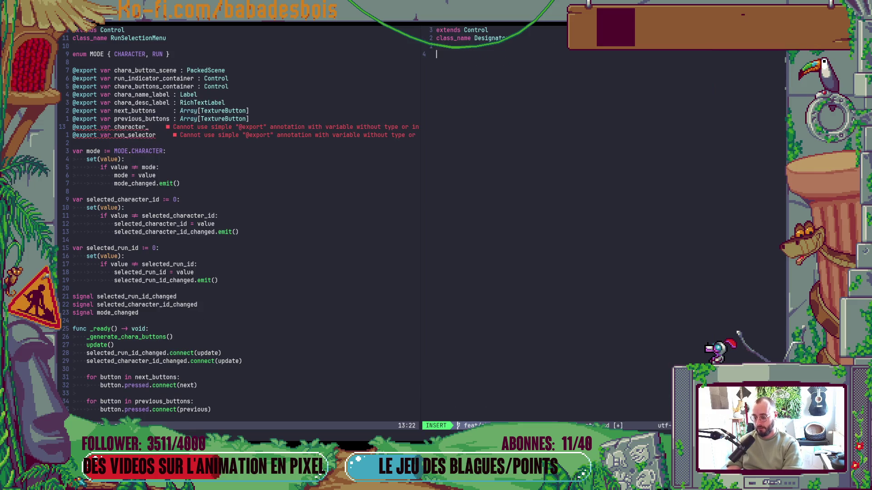
{"action": "type", "text": "@export v"}
{"action": "key", "text": "BackSpace"}
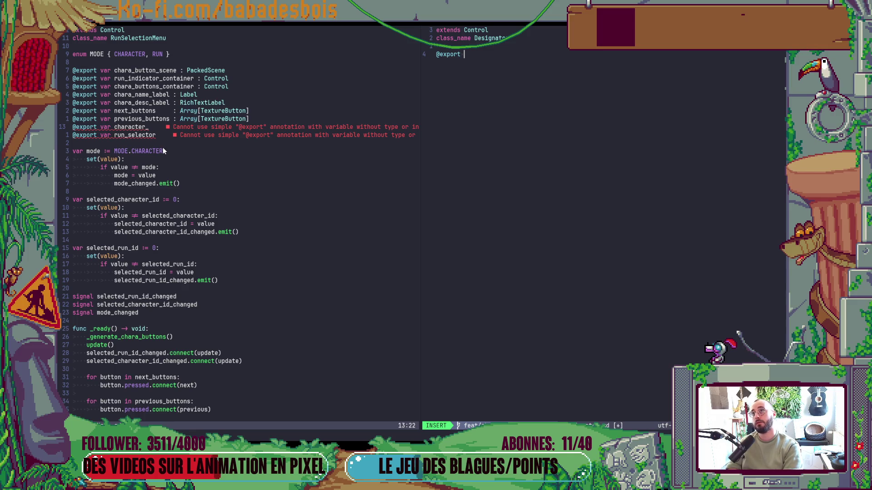
{"action": "type", "text": "cornes"}
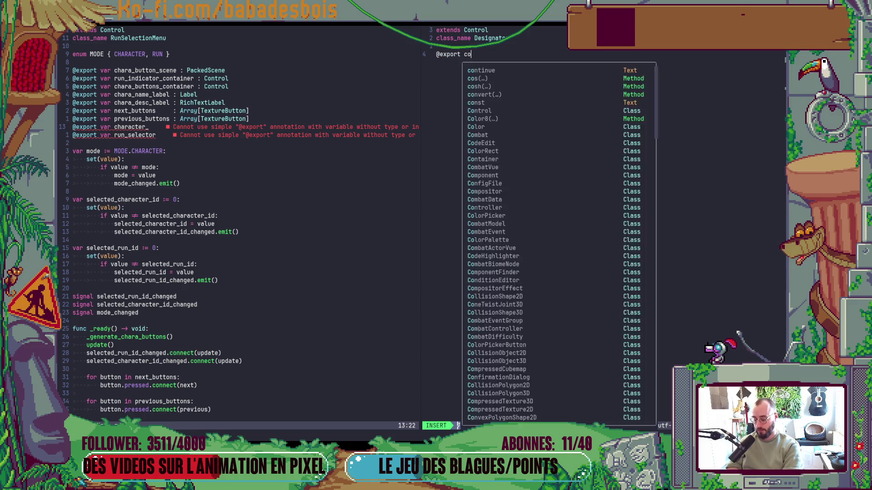
{"action": "key", "text": "BackSpace"}
{"action": "type", "text": "rs"}
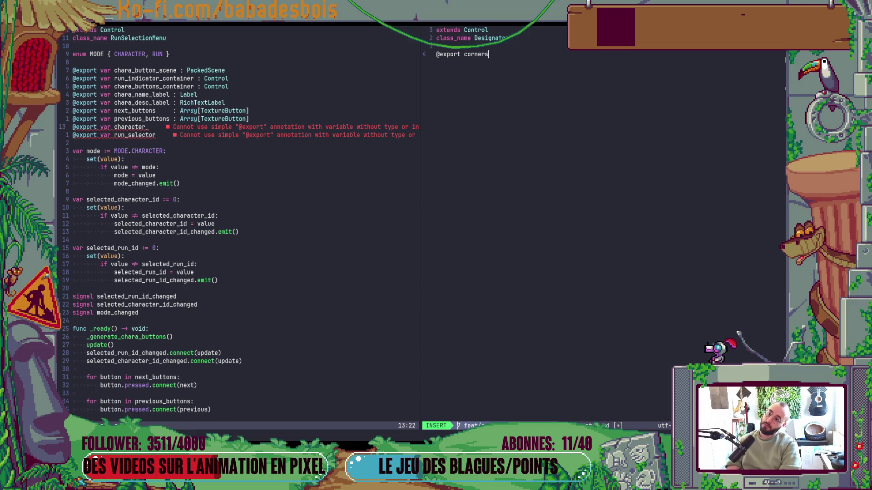
{"action": "key", "text": "Escape"}
{"action": "key", "text": "alt+Tab"}
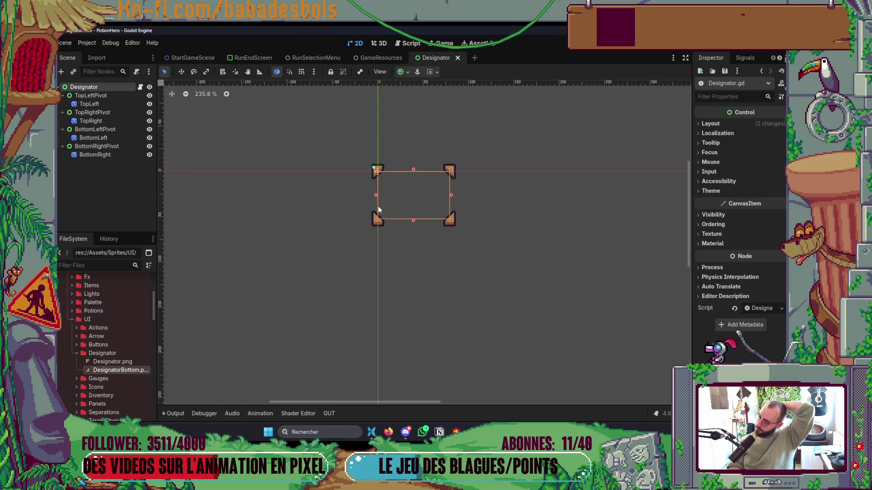
- Move BottomRight and BottomRightPivot above BottomLeftPivot, save the scene, and return to Neovim
{"action": "left_click", "coordinate": [111, 94]}
{"action": "left_click", "coordinate": [111, 114]}
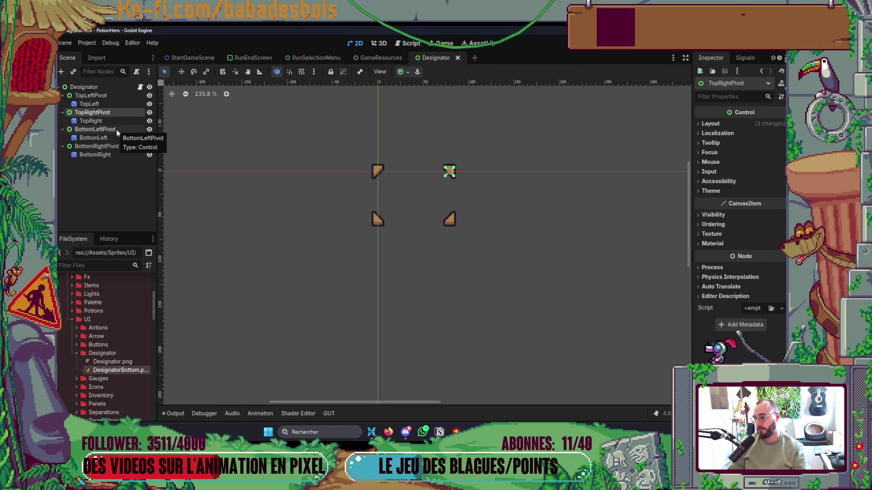
{"action": "left_click", "coordinate": [116, 129]}
{"action": "left_click", "coordinate": [109, 153]}
{"action": "left_click", "coordinate": [116, 147], "text": "ctrl"}
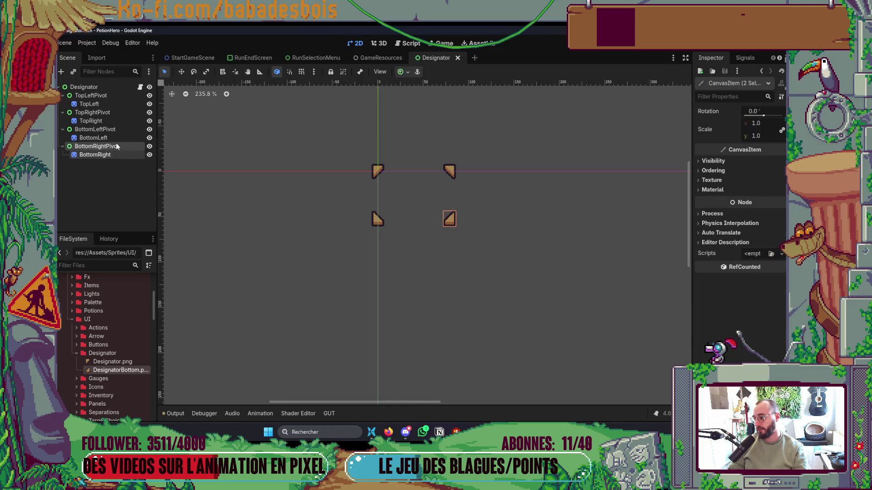
{"action": "left_click_drag", "start_coordinate": [117, 149], "coordinate": [121, 132]}
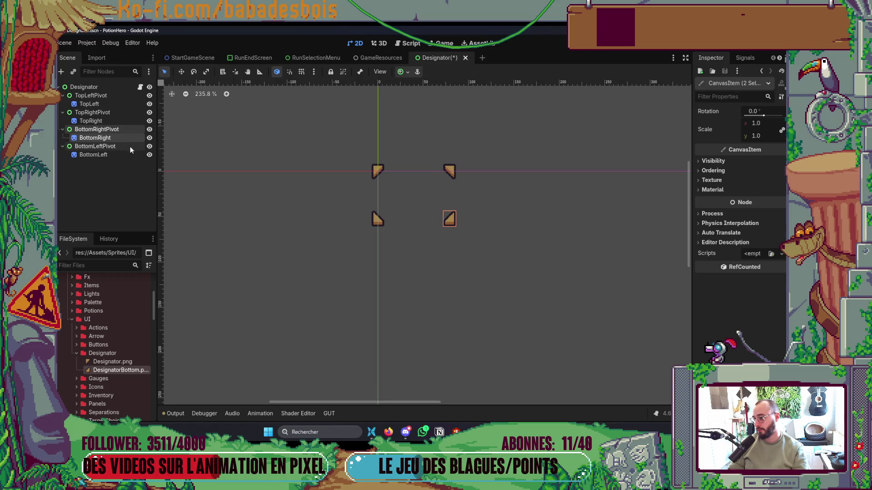
{"action": "left_click", "coordinate": [276, 206]}
{"action": "key", "text": "ctrl+s"}
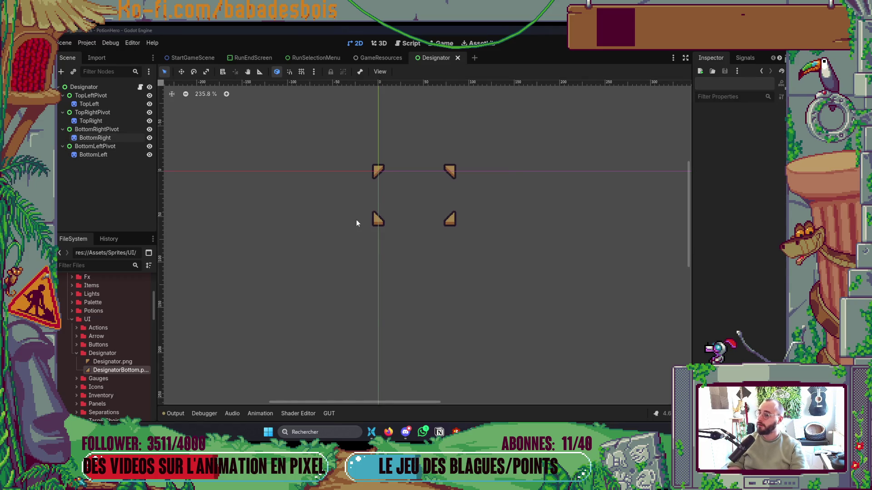
{"action": "key", "text": "alt+Tab"}
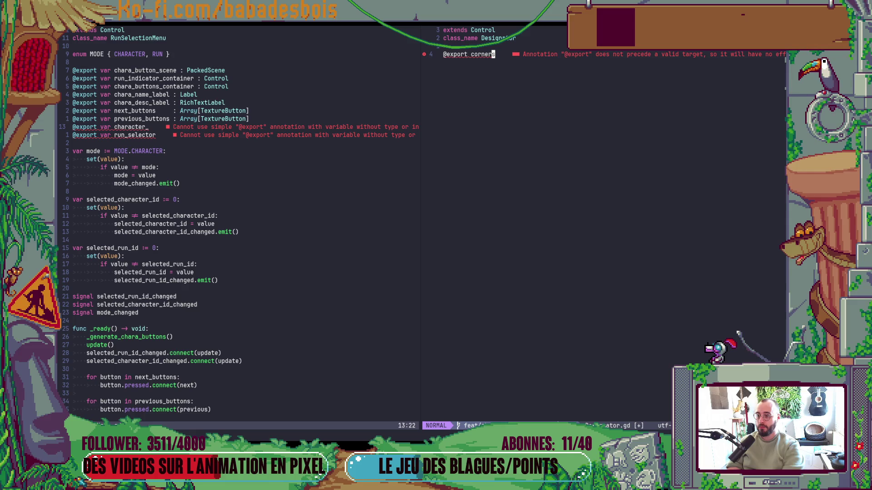
{"action": "type", "text": "bA:"}
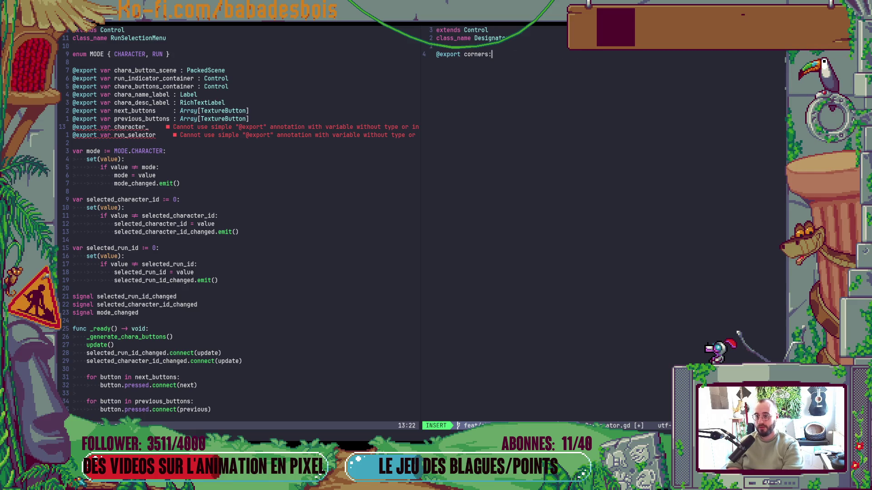
{"action": "key", "text": "BackSpace"}
{"action": "type", "text": ": Array"}
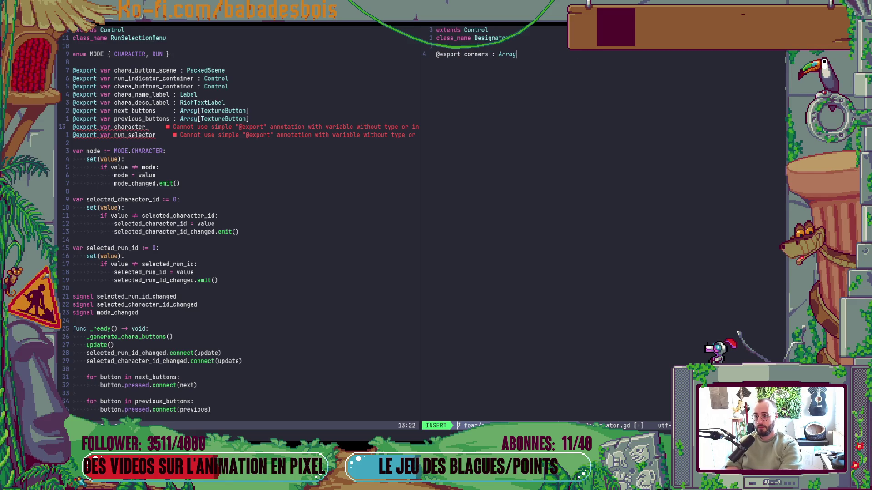
{"action": "type", "text": "["}
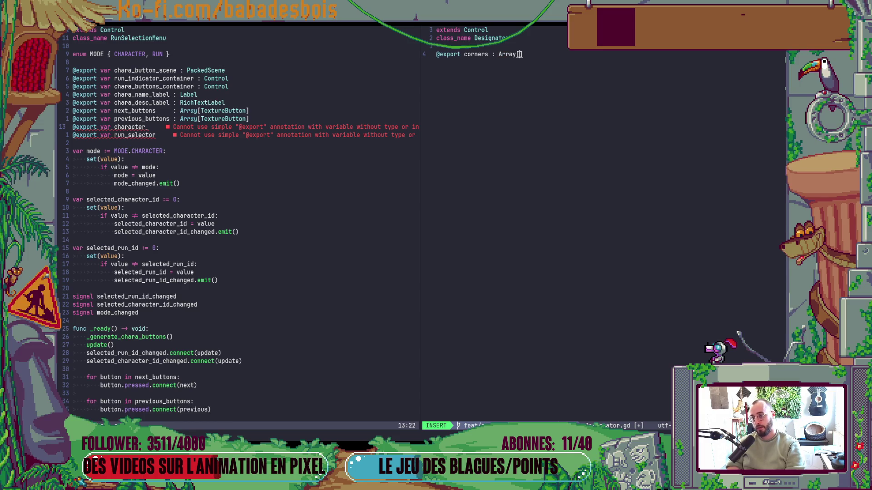
{"action": "key", "text": "Escape"}
{"action": "key", "text": "alt+Tab"}
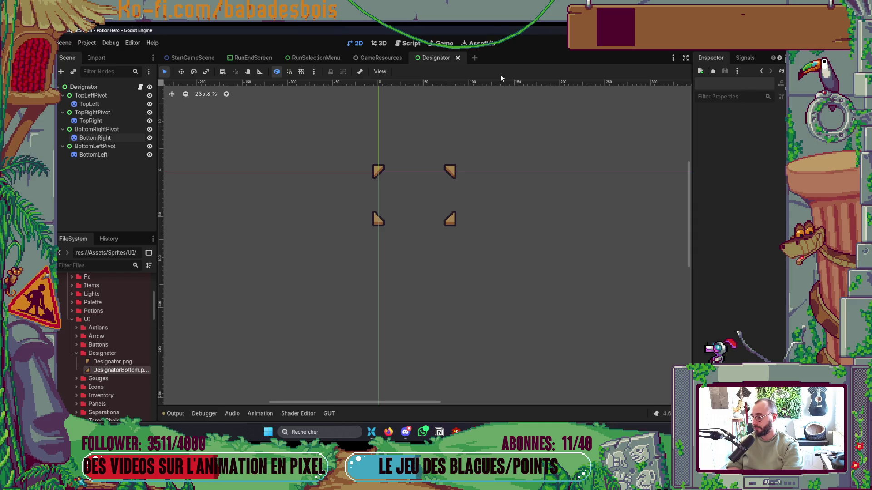
{"action": "key", "text": "alt+Tab"}
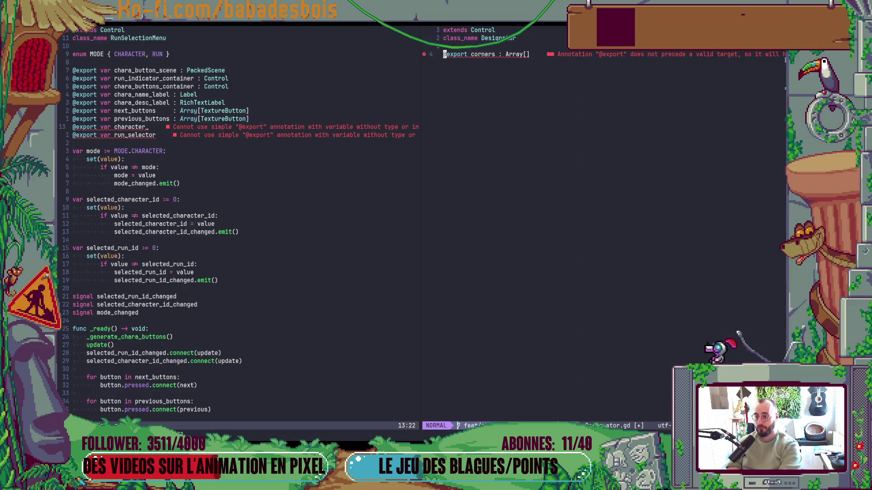
{"action": "type", "text": "ay[Spri"}
{"action": "type", "text": "te2D"}
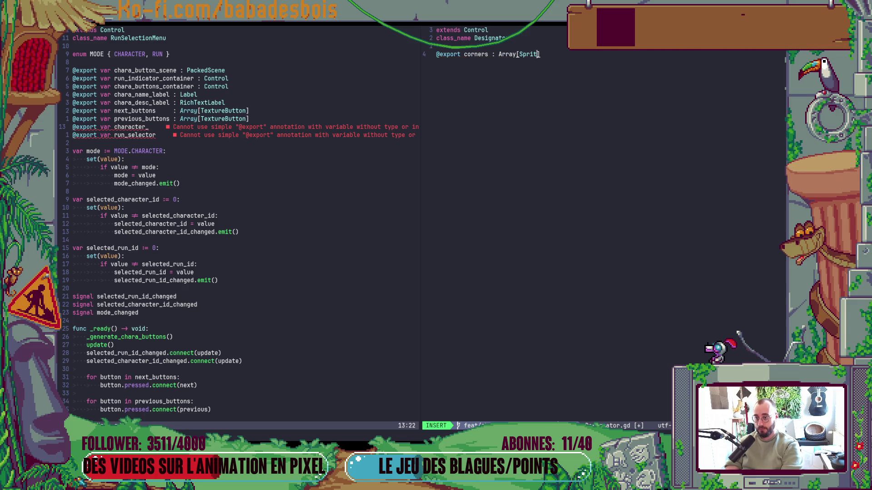
{"action": "key", "text": "Escape"}
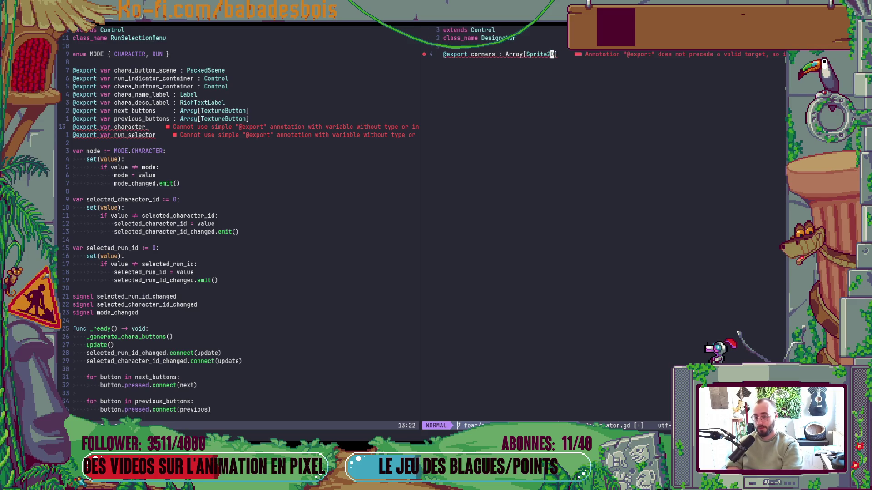
{"action": "key", "text": "b"}
{"action": "key", "text": "b"}
{"action": "key", "text": "b"}
{"action": "type", "text": "ivat"}
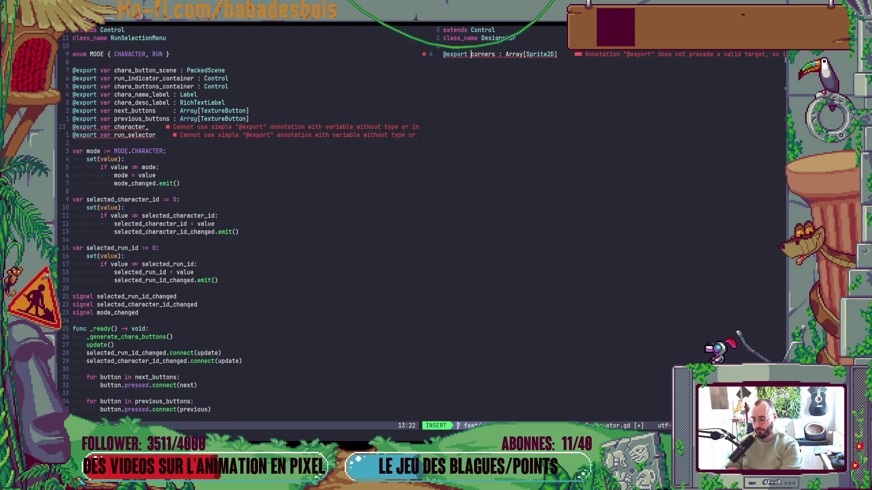
{"action": "key", "text": "BackSpace"}
{"action": "key", "text": "BackSpace"}
{"action": "type", "text": "r"}
{"action": "key", "text": "Escape"}
{"action": "type", "text": ":w"}
{"action": "key", "text": "Return"}
- Add a plain 'var playing = false' variable below corners
{"action": "key", "text": "o"}
{"action": "key", "text": "Return"}
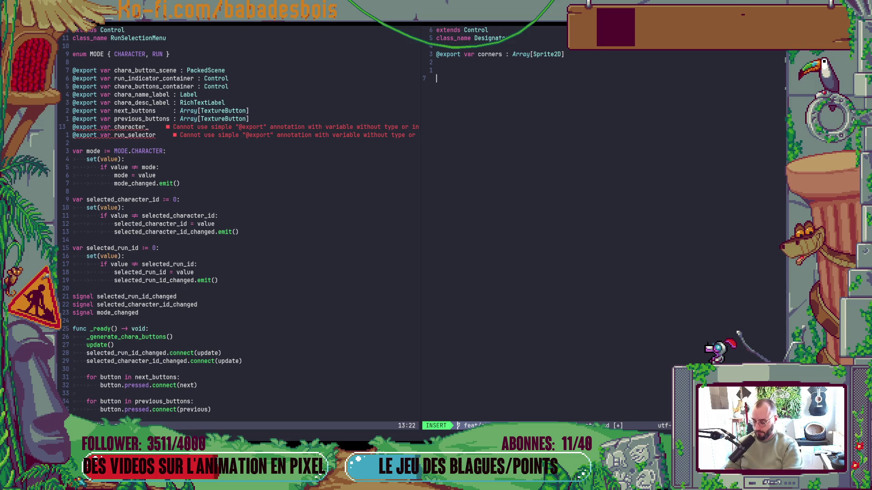
{"action": "type", "text": "@export var "}
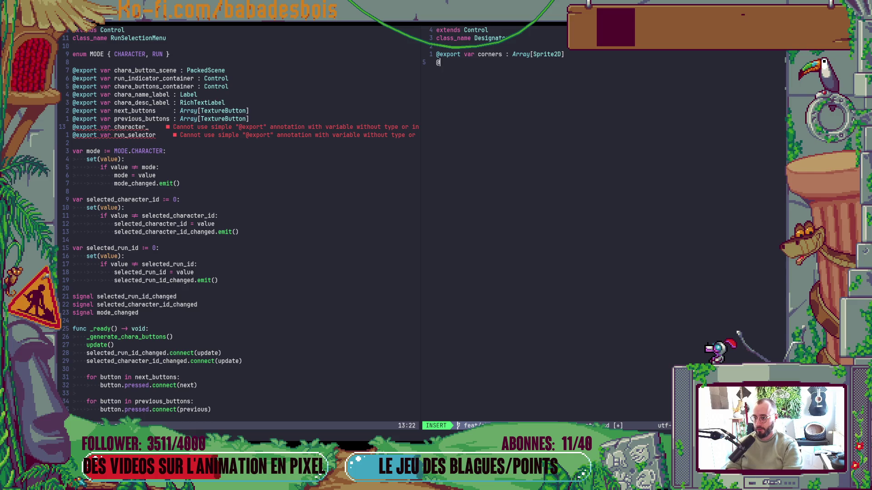
{"action": "type", "text": "playing = "}
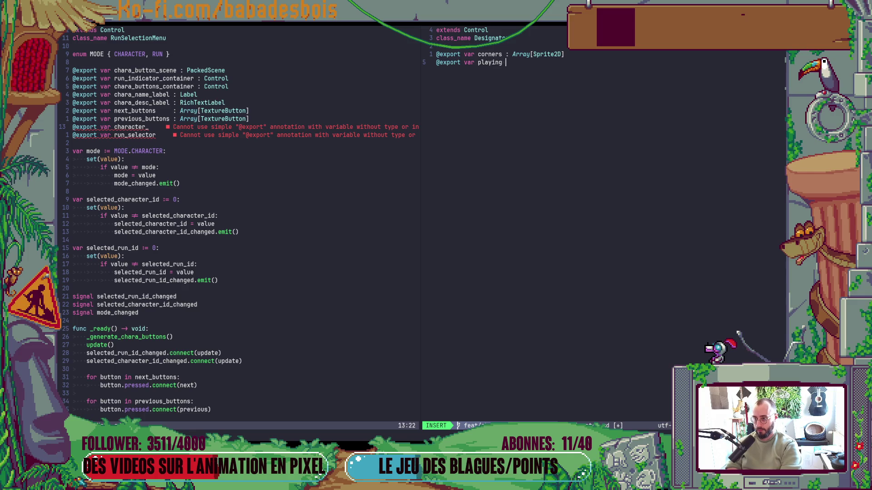
{"action": "type", "text": "false"}
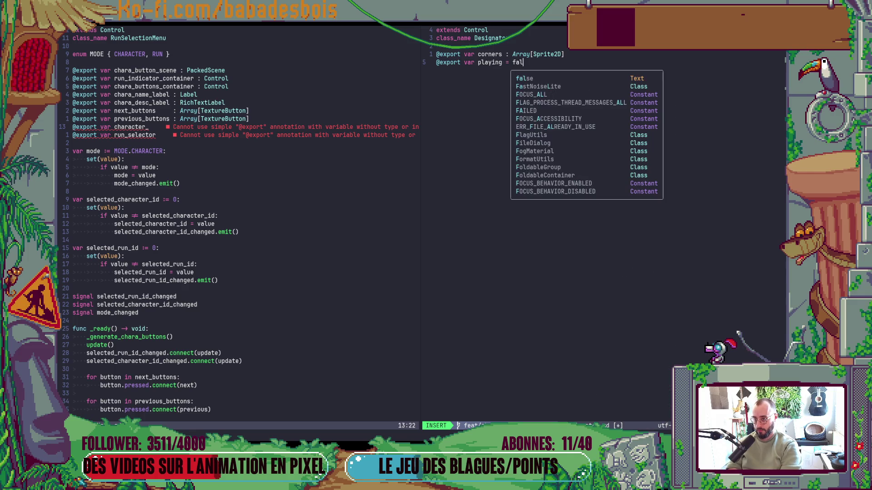
{"action": "key", "text": "Return"}
{"action": "key", "text": "Return"}
{"action": "key", "text": "Escape"}
{"action": "key", "text": "k"}
{"action": "key", "text": "d"}
{"action": "key", "text": "shift+w"}
{"action": "key", "text": "shift+o"}
{"action": "key", "text": "Escape"}
{"action": "key", "text": "shift+o"}
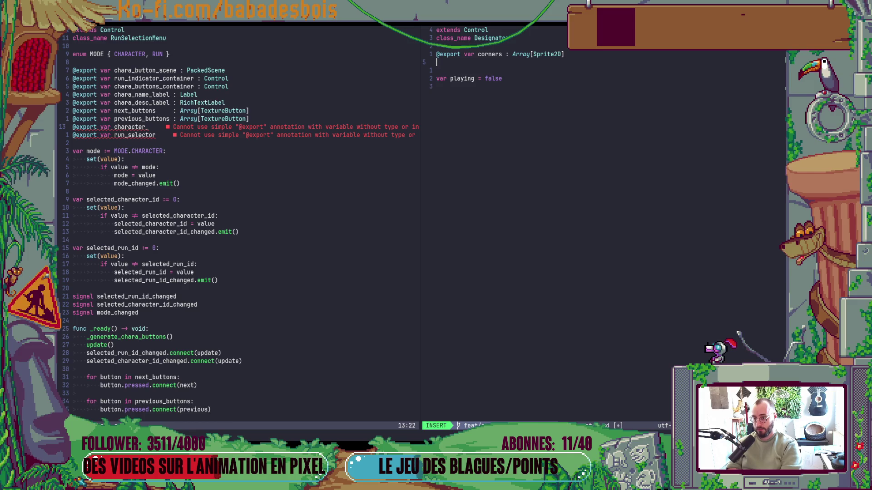
{"action": "type", "text": "@export var auto"}
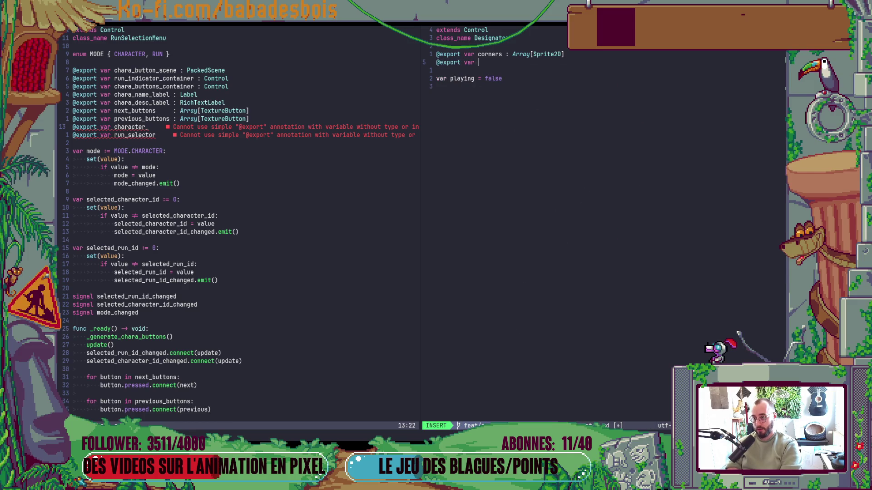
{"action": "type", "text": "play := "}
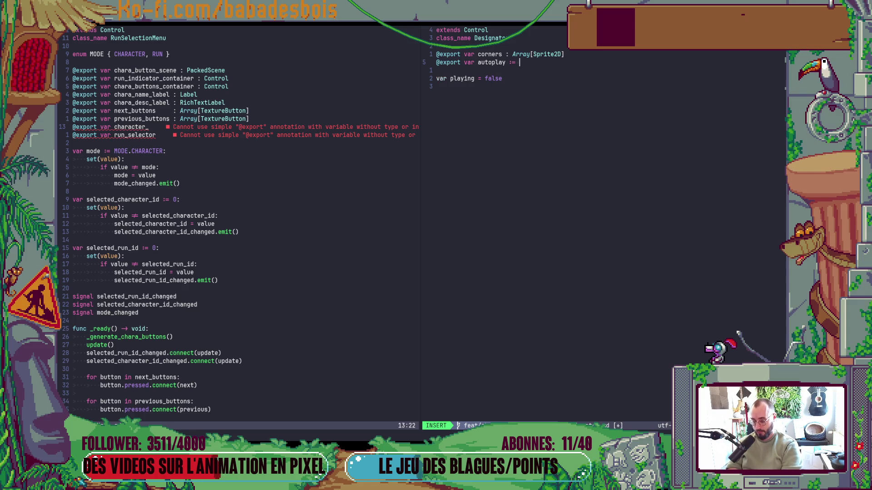
{"action": "type", "text": "true"}
{"action": "key", "text": "Return"}
{"action": "key", "text": "Return"}
{"action": "key", "text": "Return"}
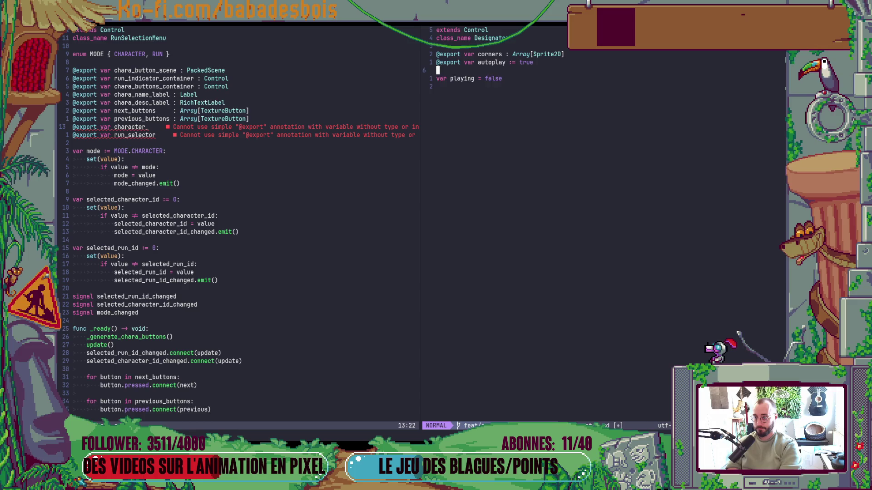
- Write _ready() setting playing = true and looping 'for corner in corners: pass'
{"action": "key", "text": "Up"}
{"action": "type", "text": "func _re"}
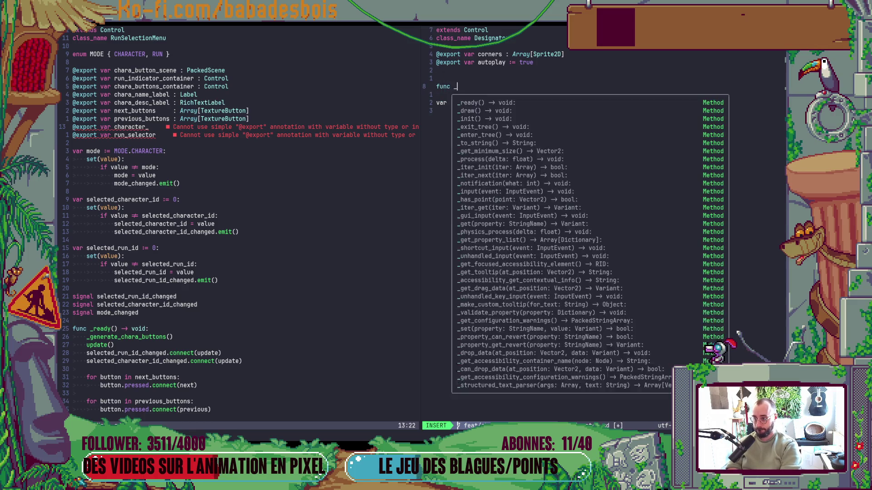
{"action": "key", "text": "Return"}
{"action": "key", "text": "Return"}
{"action": "type", "text": "playing = true"}
{"action": "key", "text": "Return"}
{"action": "type", "text": "for corner ui"}
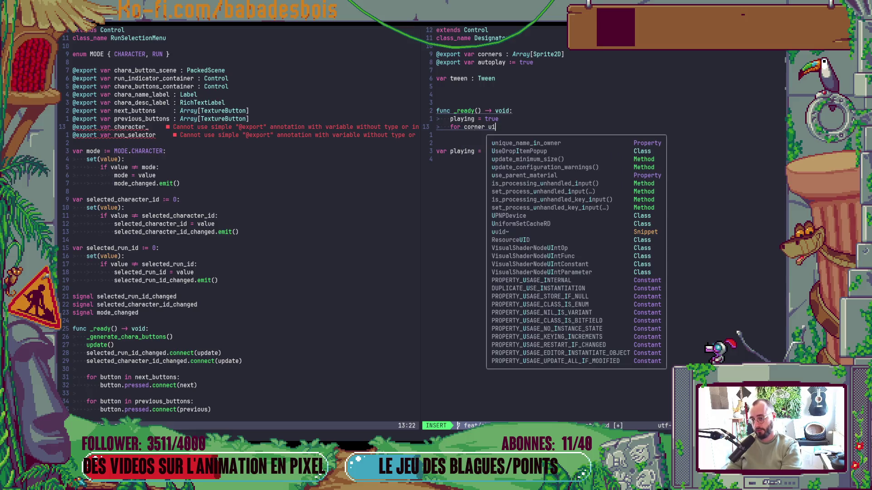
{"action": "type", "text": "n corners:"}
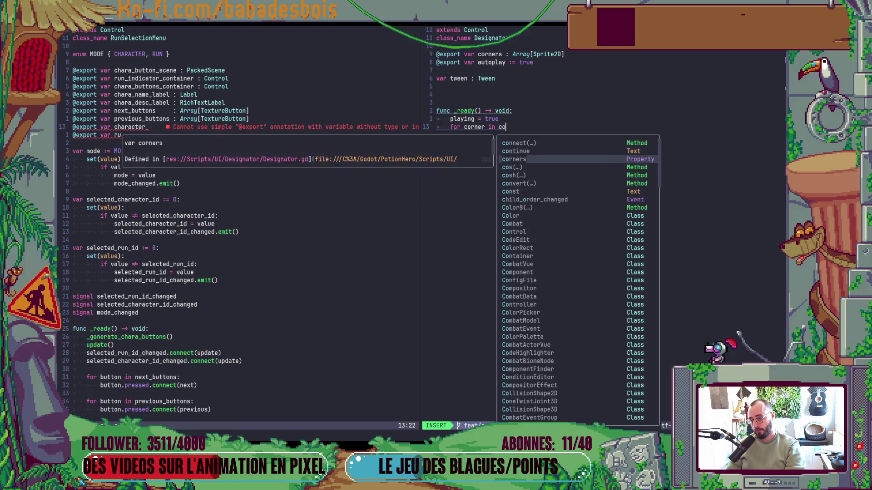
{"action": "key", "text": "Return"}
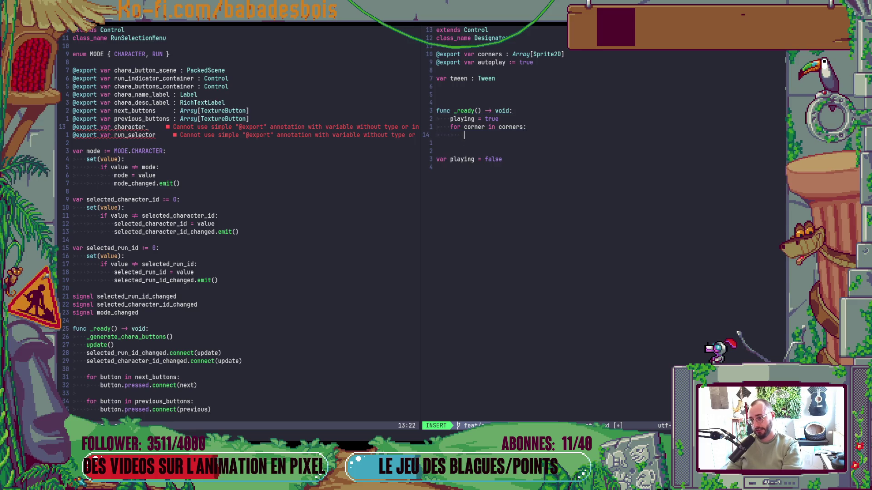
{"action": "type", "text": "pass"}
{"action": "key", "text": "Escape"}
{"action": "key", "text": "k"}
{"action": "key", "text": "k"}
{"action": "key", "text": "k"}
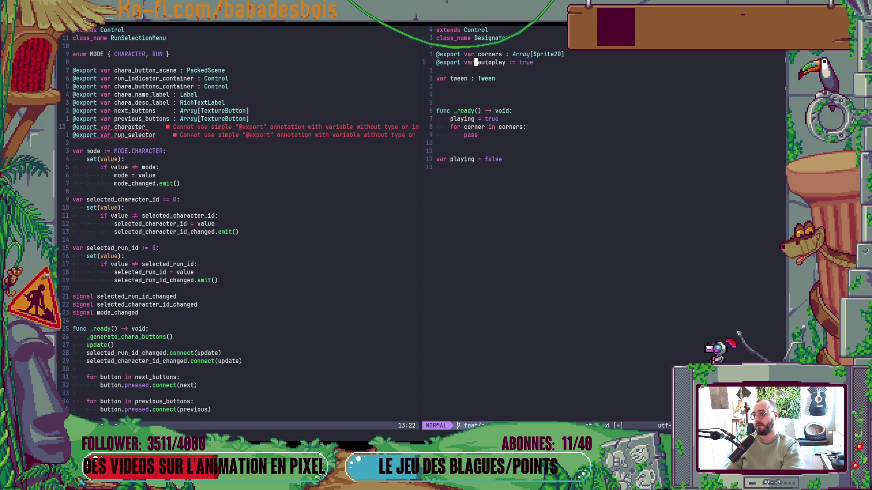
{"action": "key", "text": "c"}
{"action": "key", "text": "c"}
{"action": "type", "text": "@export var animation_offset :"}
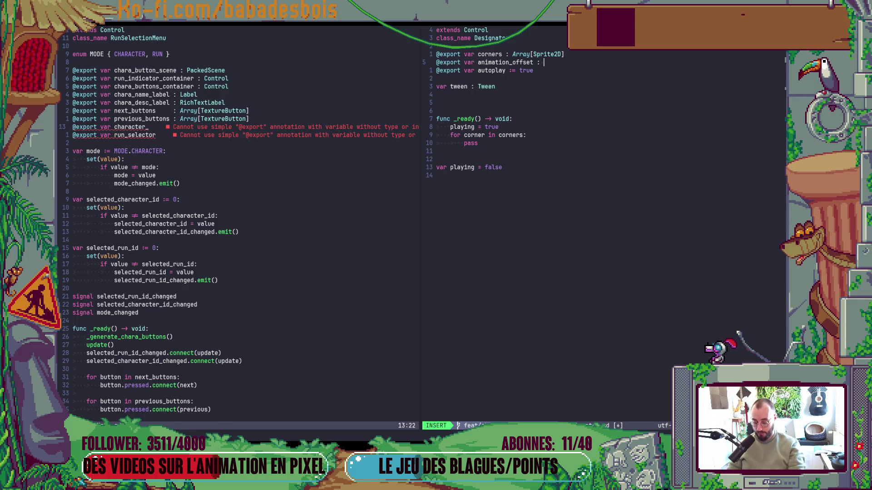
- Make animation_offset an inferred assignment with value 2.0 and save the script
{"action": "key", "text": "BackSpace"}
{"action": "type", "text": "= "}
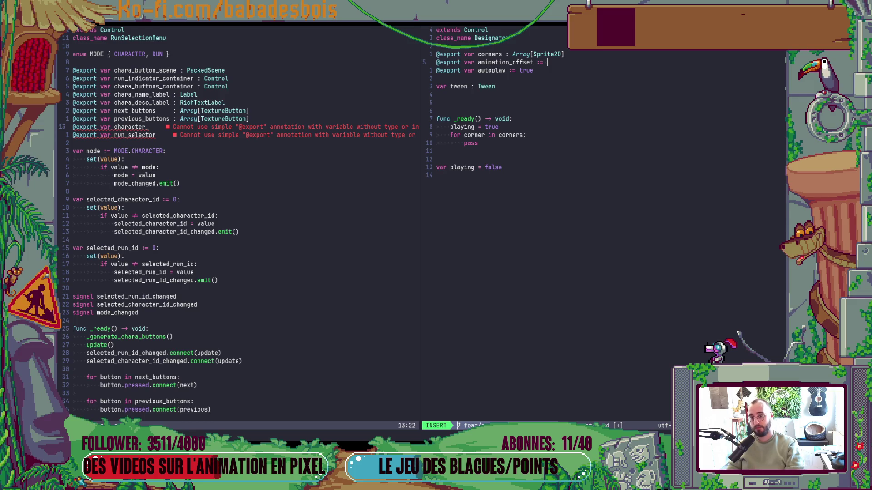
{"action": "type", "text": "4.0"}
{"action": "key", "text": "Escape"}
{"action": "type", "text": ":w"}
{"action": "key", "text": "Return"}
{"action": "key", "text": "j"}
{"action": "key", "text": "j"}
{"action": "key", "text": "j"}
{"action": "key", "text": "k"}
{"action": "key", "text": "k"}
{"action": "key", "text": "k"}
{"action": "key", "text": "h"}
{"action": "key", "text": "h"}
{"action": "key", "text": "r"}
{"action": "key", "text": "2"}
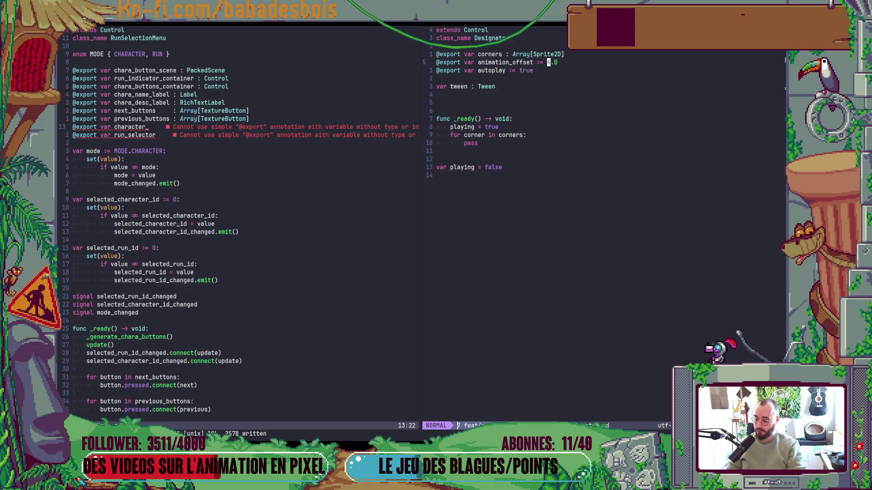
{"action": "type", "text": "i2"}
{"action": "key", "text": "Escape"}
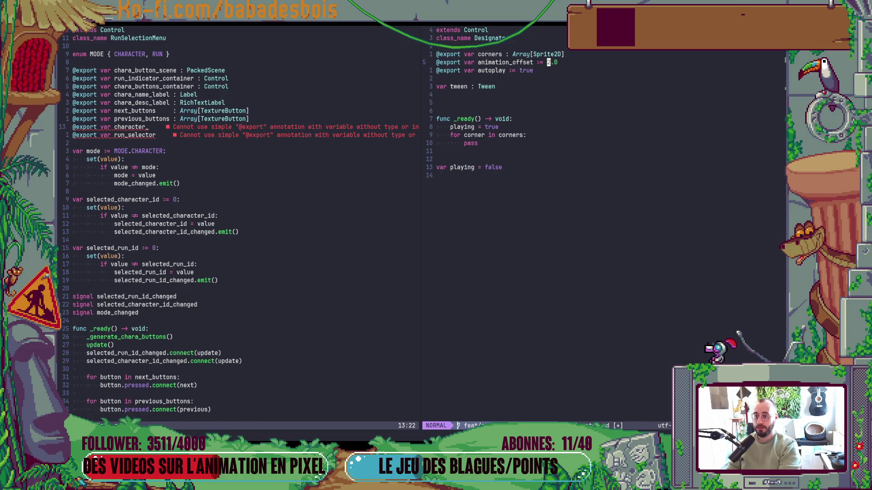
{"action": "key", "text": "x"}
- Duplicate that line as animation_duration := 1.0 and save
{"action": "key", "text": "y"}
{"action": "key", "text": "y"}
{"action": "key", "text": "p"}
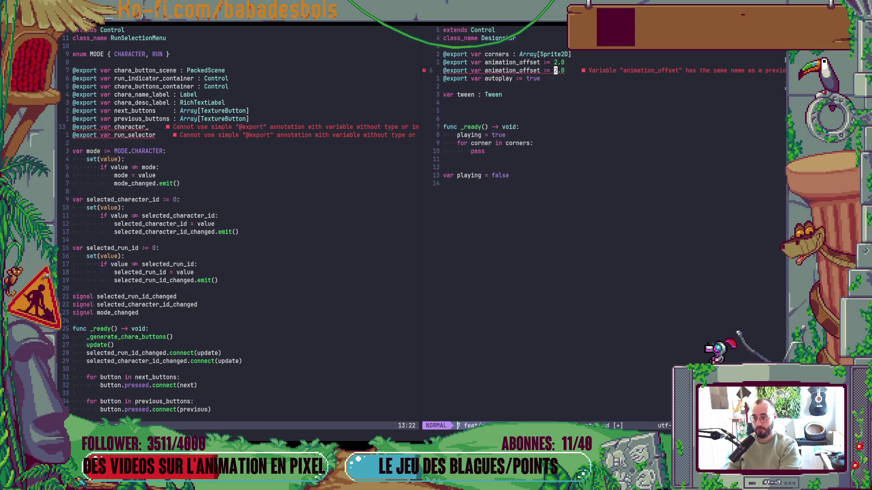
{"action": "key", "text": "b"}
{"action": "key", "text": "b"}
{"action": "key", "text": "f"}
{"action": "key", "text": "underscore"}
{"action": "type", "text": "lcwduration"}
{"action": "key", "text": "Escape"}
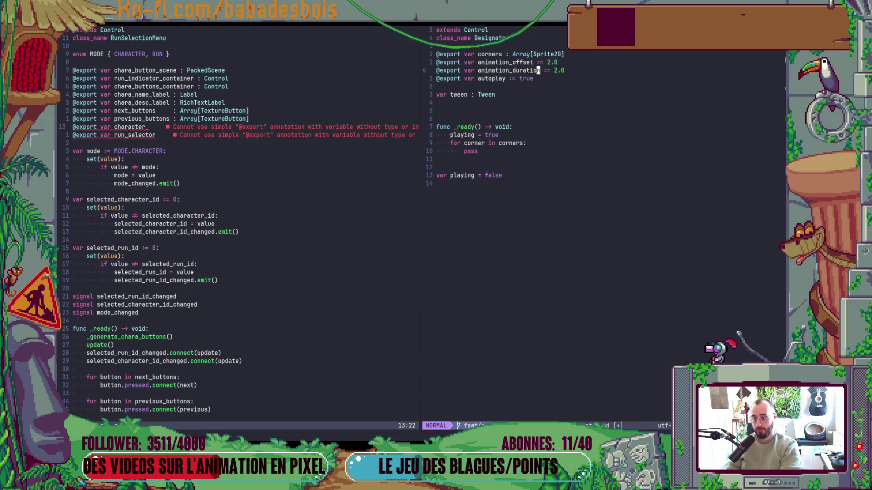
{"action": "key", "text": "w"}
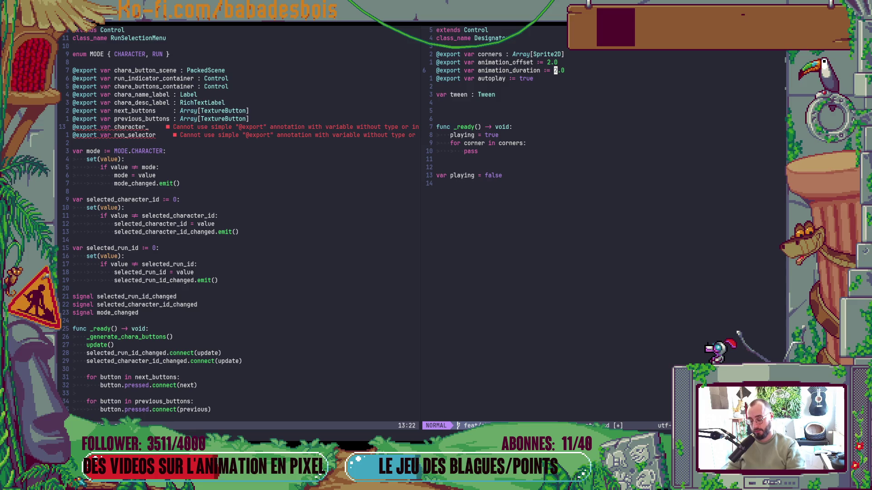
{"action": "key", "text": "r"}
{"action": "key", "text": "t"}
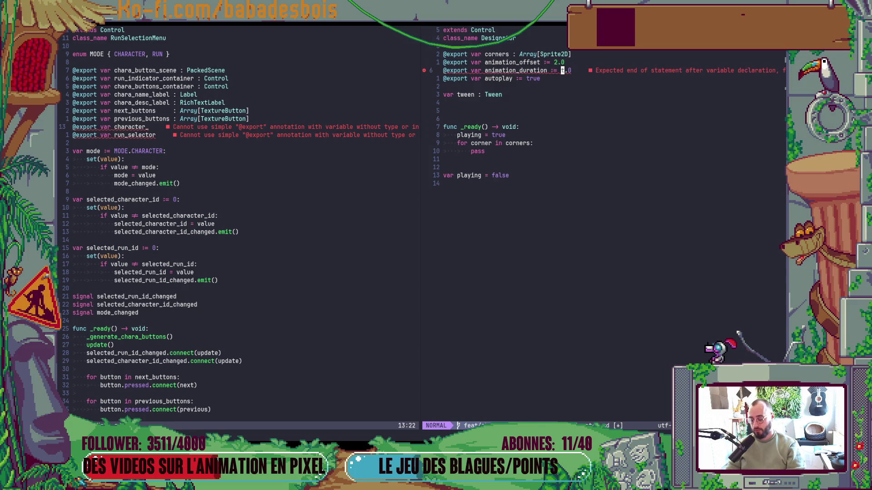
{"action": "type", "text": "r1:w"}
{"action": "key", "text": "Return"}
- Move the unindented playing declaration up beside tween and delete the blank lines below
{"action": "key", "text": "j"}
{"action": "key", "text": "j"}
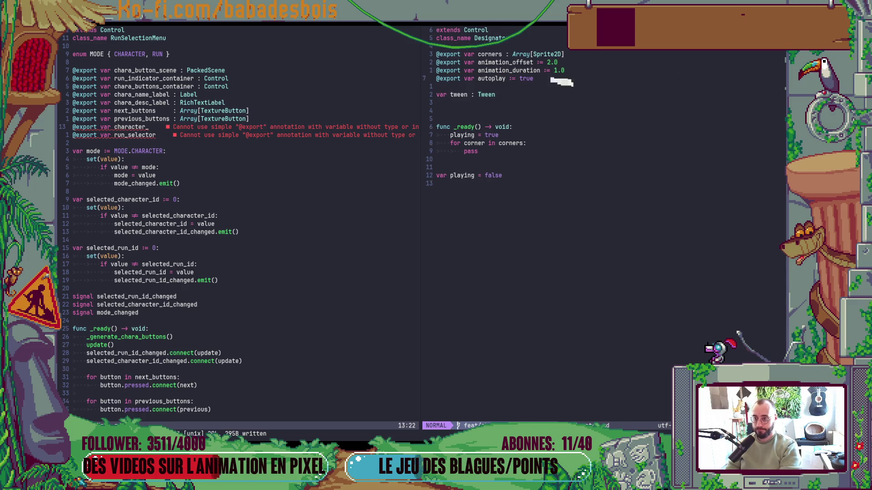
{"action": "key", "text": "j"}
{"action": "key", "text": "j"}
{"action": "key", "text": "j"}
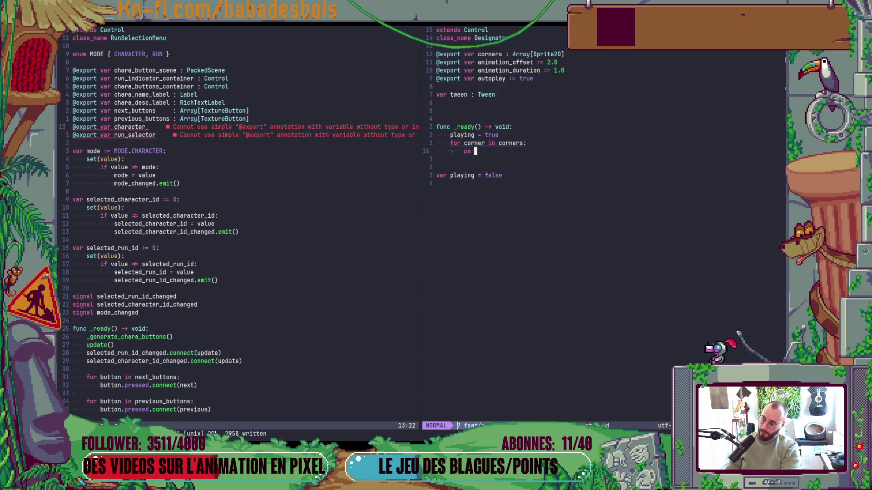
{"action": "key", "text": "j"}
{"action": "key", "text": "alt+k"}
{"action": "key", "text": "alt+k"}
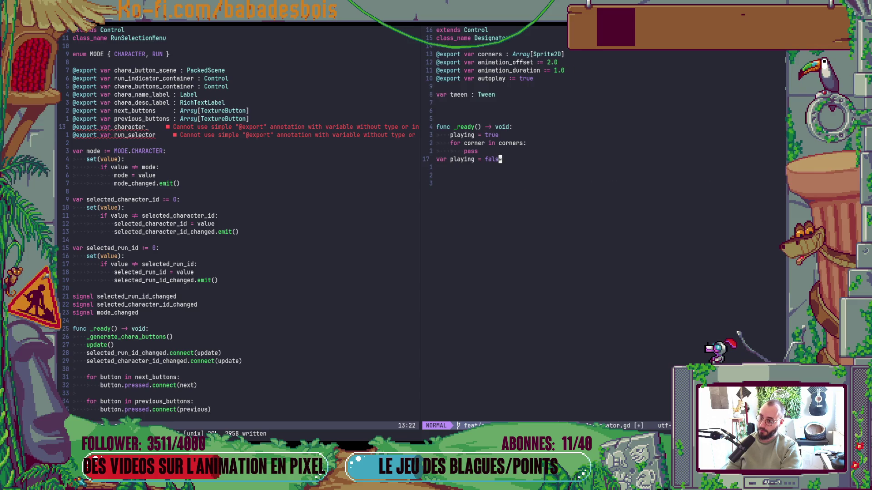
{"action": "key", "text": "alt+k"}
{"action": "key", "text": "alt+k"}
{"action": "key", "text": "alt+k"}
{"action": "key", "text": "l"}
{"action": "key", "text": "shift+v"}
{"action": "key", "text": "less"}
{"action": "key", "text": "j"}
{"action": "key", "text": "j"}
{"action": "key", "text": "d"}
{"action": "key", "text": "d"}
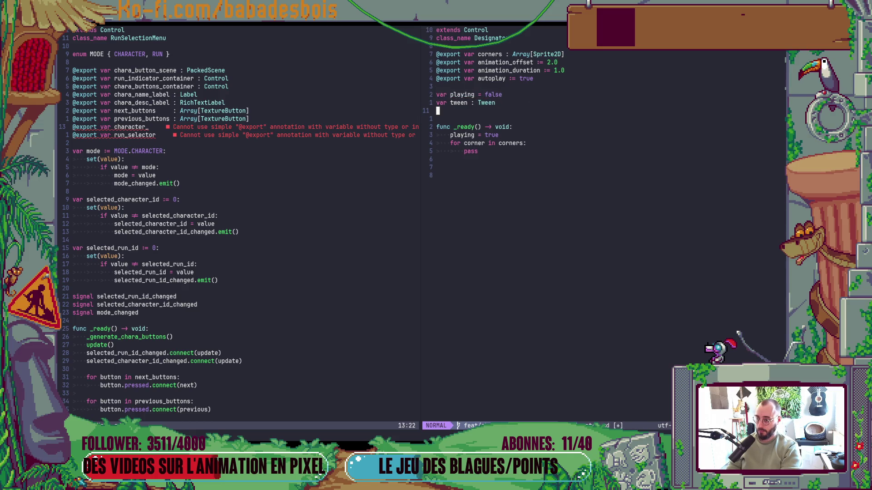
{"action": "key", "text": "d"}
{"action": "key", "text": "j"}
- Add a new func play() -> void: below _ready with a pass placeholder, and save
{"action": "key", "text": "shift+o"}
{"action": "key", "text": "Escape"}
{"action": "key", "text": "j"}
{"action": "key", "text": "j"}
{"action": "key", "text": "j"}
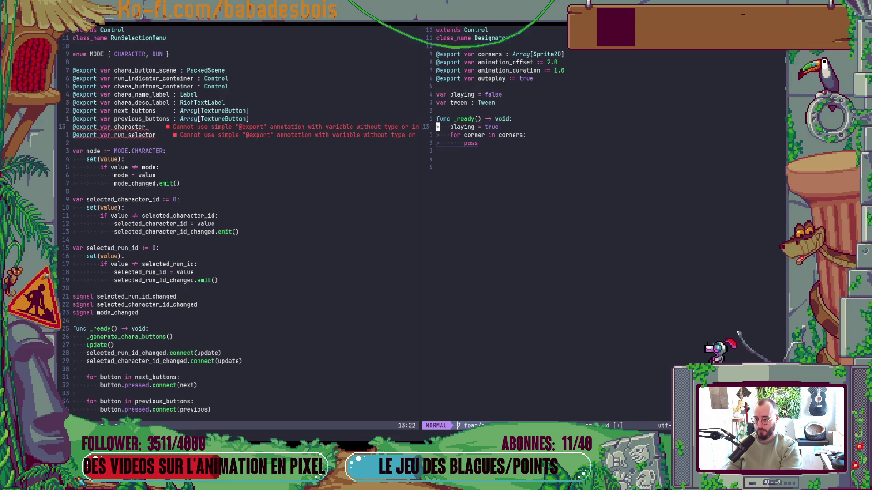
{"action": "key", "text": "o"}
{"action": "key", "text": "Return"}
{"action": "type", "text": "func play"}
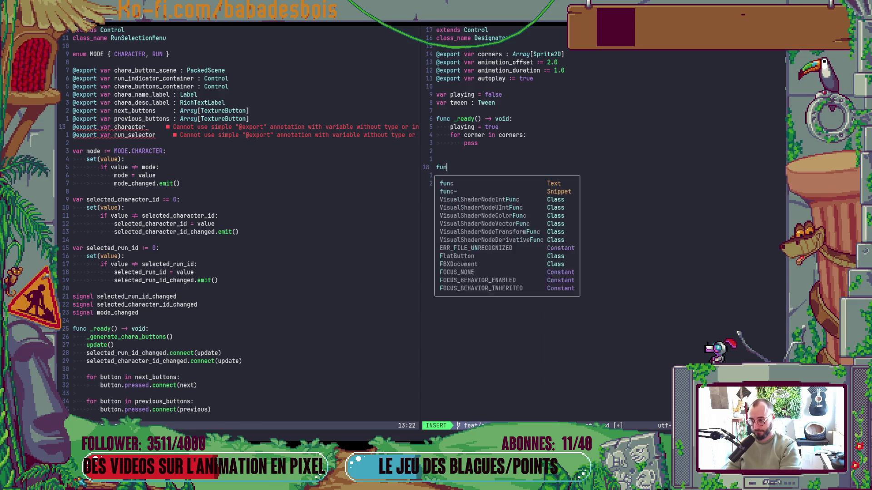
{"action": "type", "text": "() -> void:"}
{"action": "key", "text": "Return"}
{"action": "type", "text": "pass"}
{"action": "key", "text": "Escape"}
{"action": "type", "text": ":w"}
{"action": "key", "text": "Return"}
- Cut the corners for loop out of _ready and paste it into play()
{"action": "key", "text": "c"}
{"action": "key", "text": "c"}
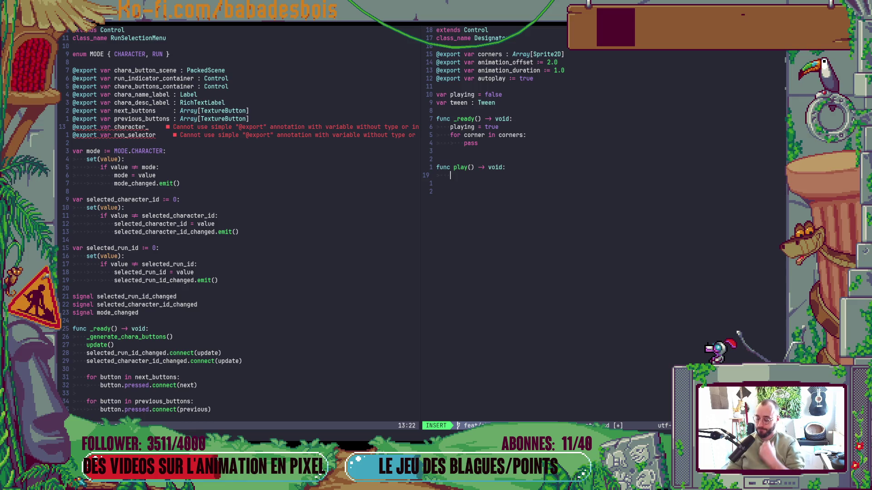
{"action": "type", "text": "for c"}
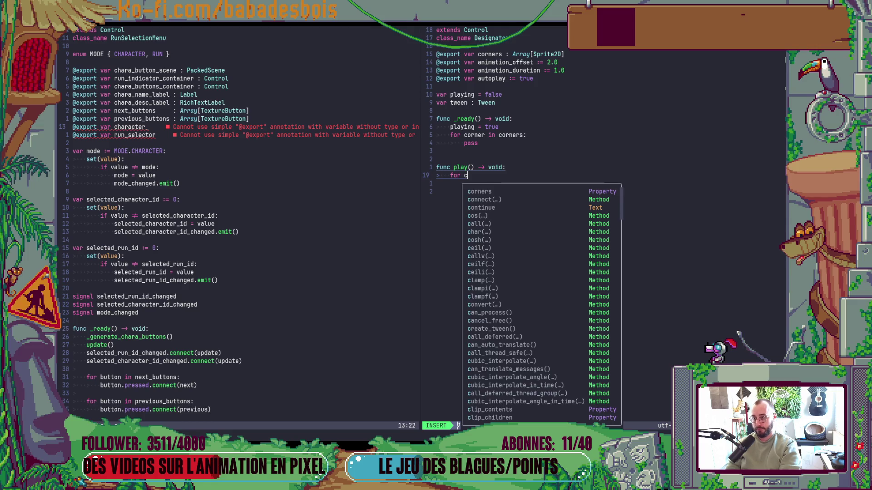
{"action": "key", "text": "Escape"}
{"action": "key", "text": "k"}
{"action": "key", "text": "k"}
{"action": "key", "text": "k"}
{"action": "key", "text": "shift+v"}
{"action": "key", "text": "j"}
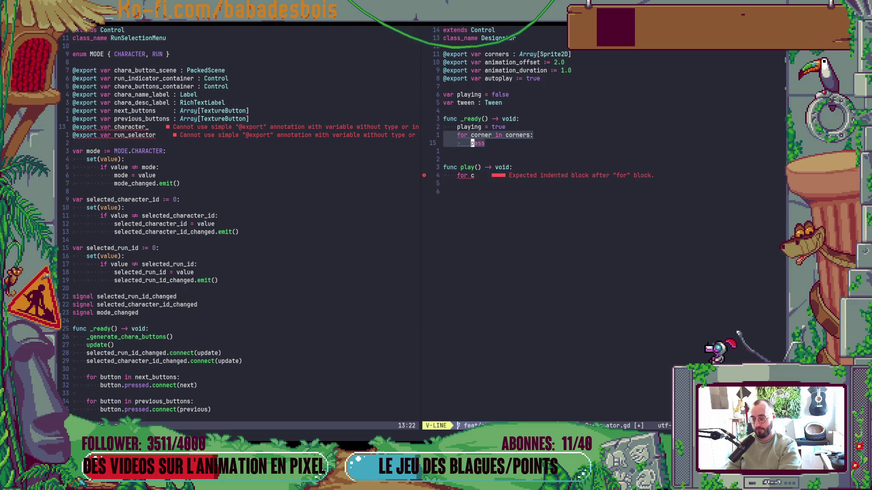
{"action": "key", "text": "d"}
{"action": "key", "text": "j"}
{"action": "key", "text": "j"}
{"action": "key", "text": "j"}
{"action": "key", "text": "shift+v"}
{"action": "key", "text": "p"}
{"action": "key", "text": "j"}
{"action": "key", "text": "c"}
{"action": "key", "text": "c"}
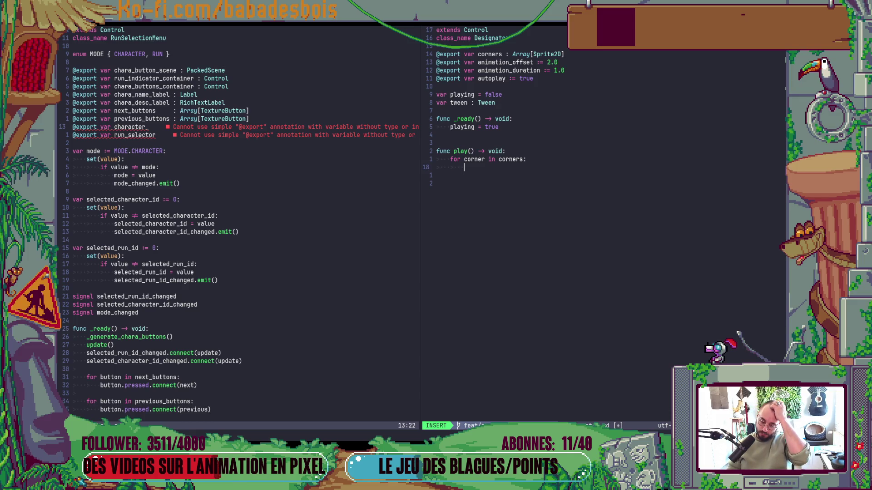
- Start a var dir = declaration inside the loop body
{"action": "type", "text": "var di"}
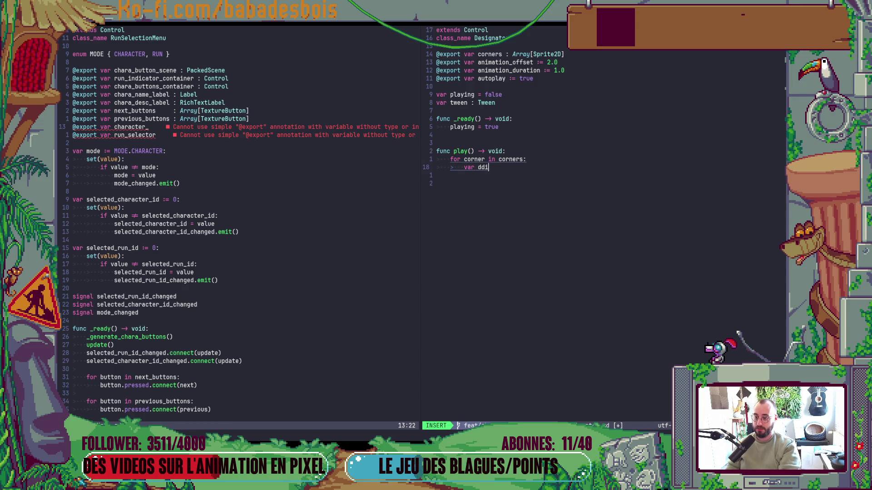
{"action": "type", "text": "r"}
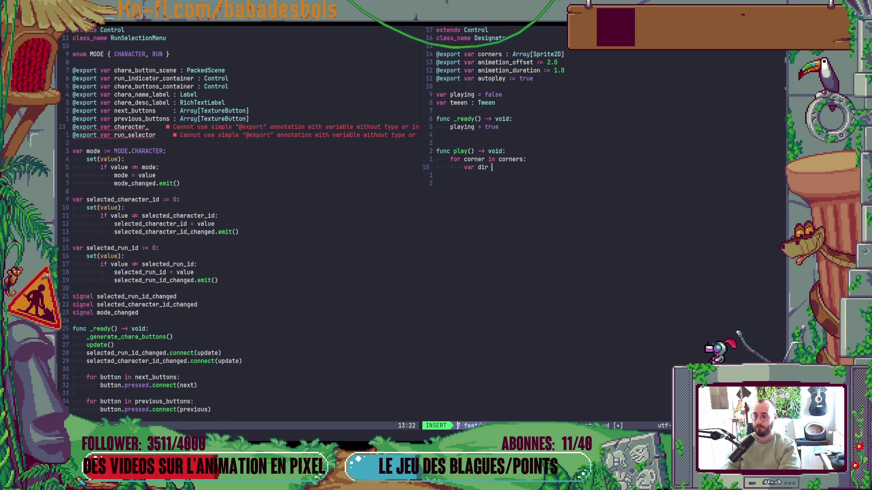
{"action": "key", "text": "Escape"}
{"action": "key", "text": "k"}
{"action": "key", "text": "k"}
{"action": "key", "text": "k"}
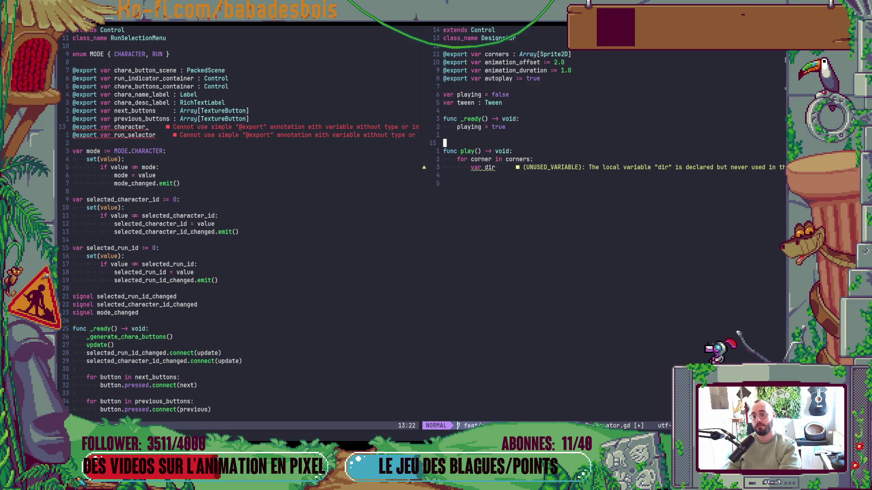
{"action": "key", "text": "j"}
{"action": "key", "text": "j"}
{"action": "key", "text": "j"}
{"action": "type", "text": "A "}
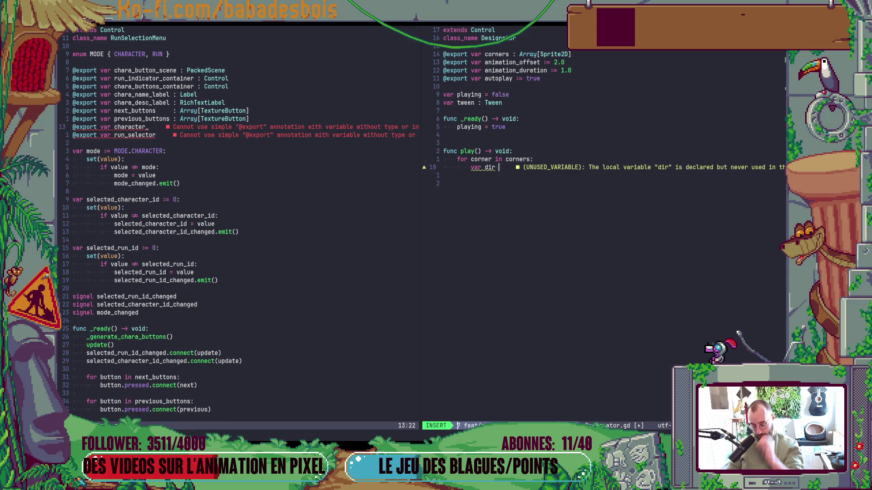
{"action": "type", "text": "="}
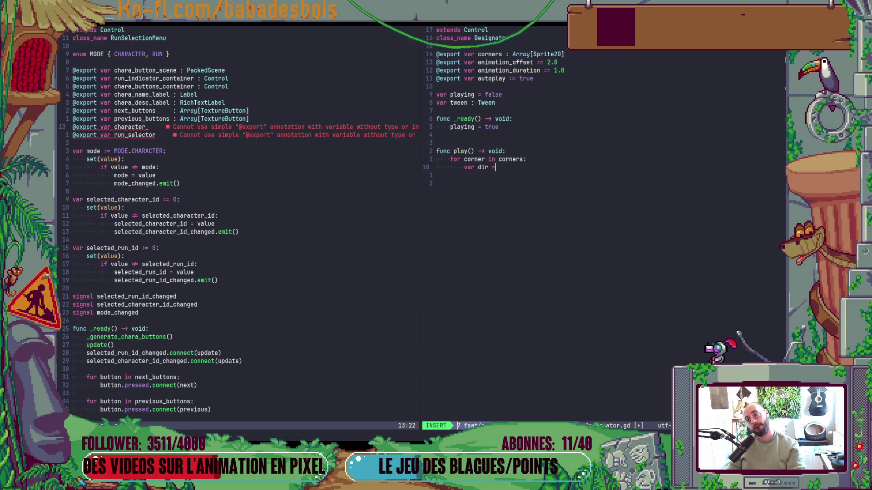
- Rename the for-loop variable to i
{"action": "key", "text": "Escape"}
{"action": "key", "text": "k"}
{"action": "key", "text": "b"}
{"action": "key", "text": "b"}
{"action": "type", "text": "caw"}
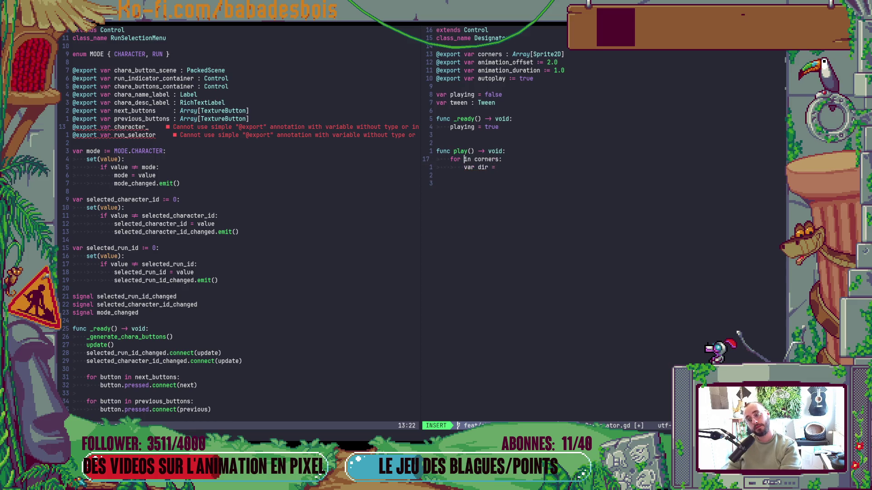
{"action": "type", "text": "i"}
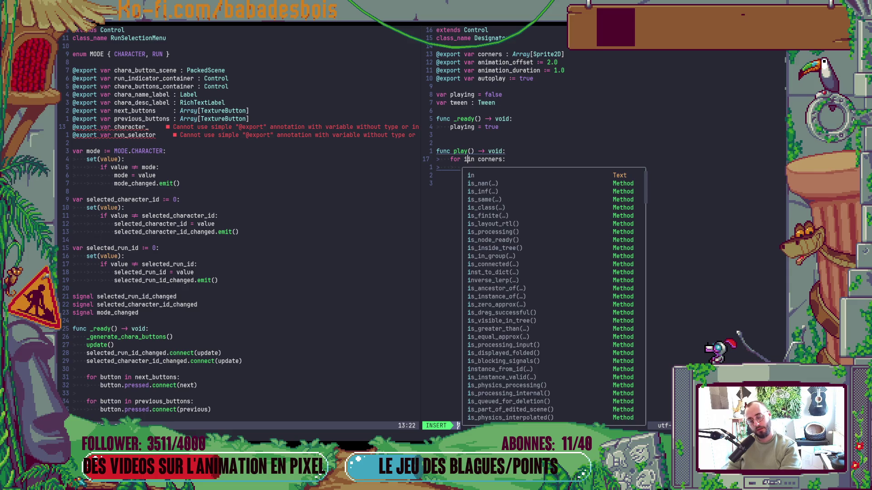
{"action": "key", "text": "Escape"}
{"action": "key", "text": "braceleft"}
{"action": "key", "text": "braceleft"}
{"action": "key", "text": "braceleft"}
{"action": "key", "text": "}"}
{"action": "key", "text": "}"}
{"action": "key", "text": "}"}
- Complete dir's value as Vector2.ZERO from the suggestions
{"action": "type", "text": "kwlA Vector2."}
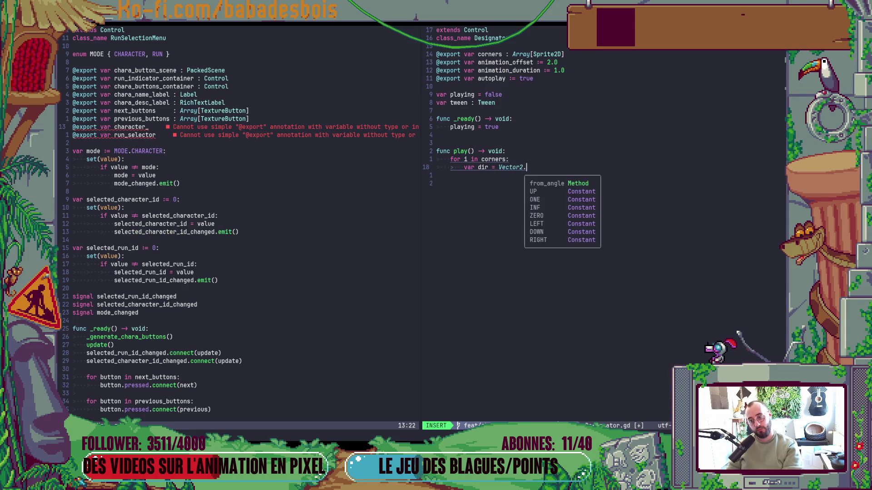
{"action": "key", "text": "ctrl+n"}
{"action": "key", "text": "ctrl+n"}
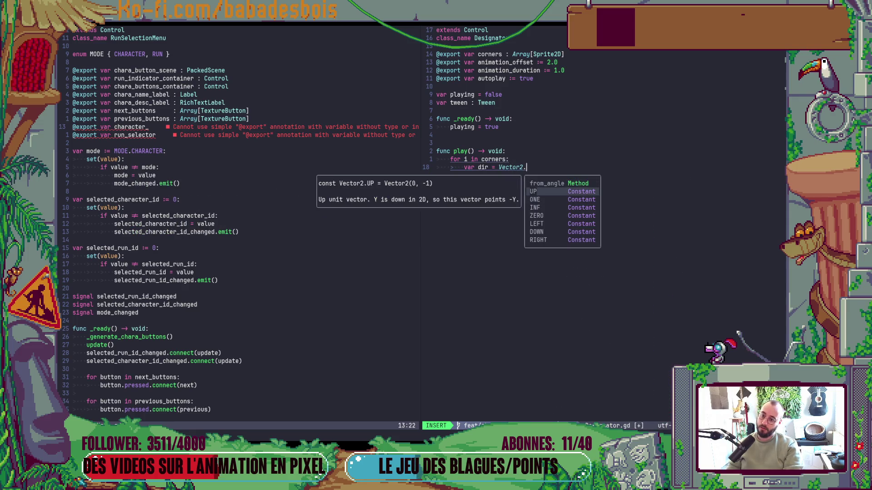
{"action": "key", "text": "ctrl+n"}
{"action": "key", "text": "ctrl+n"}
{"action": "key", "text": "ctrl+n"}
{"action": "key", "text": "ctrl+y"}
{"action": "key", "text": "Return"}
{"action": "key", "text": "Return"}
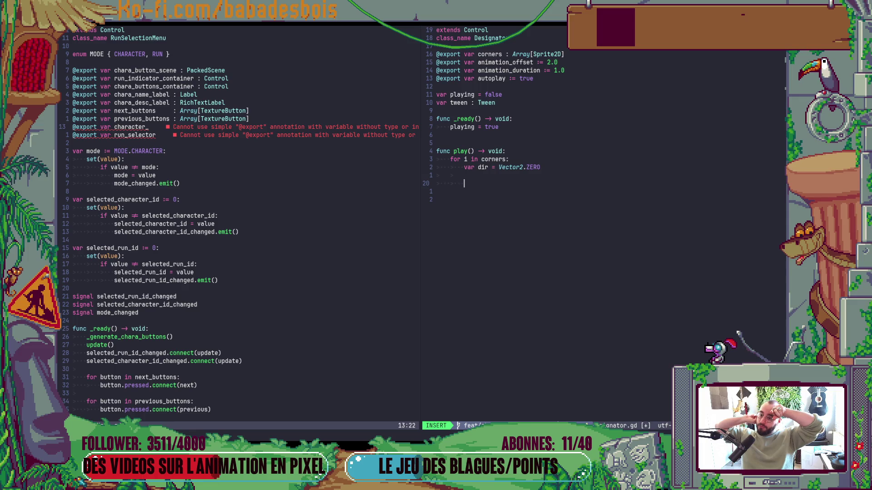
- Replace .ZERO with a Vector2( call split across lines, leaving an empty first argument
{"action": "key", "text": "Escape"}
{"action": "key", "text": "k"}
{"action": "key", "text": "k"}
{"action": "left_click", "coordinate": [534, 167]}
{"action": "type", "text": "hC("}
{"action": "key", "text": "Return"}
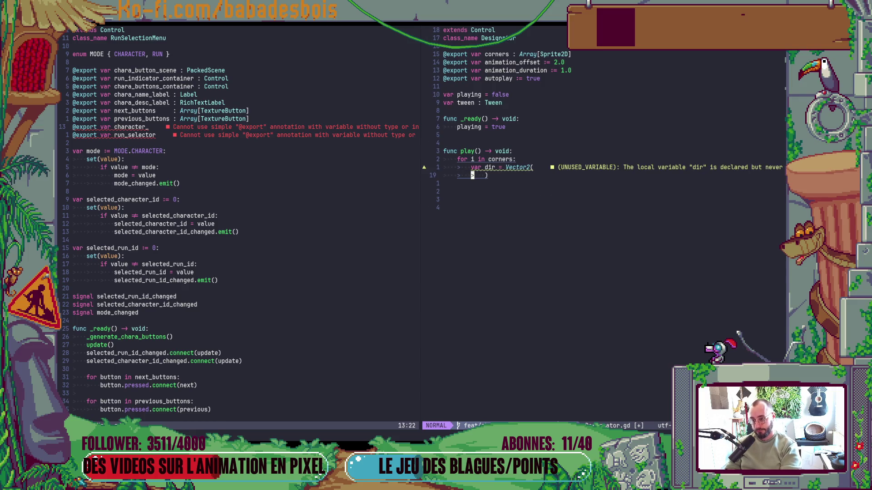
{"action": "key", "text": "Return"}
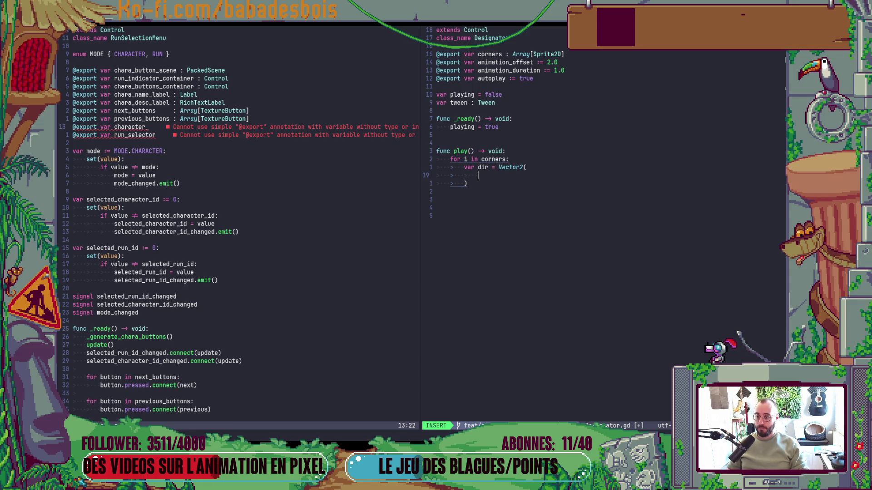
{"action": "type", "text": ","}
{"action": "key", "text": "Return"}
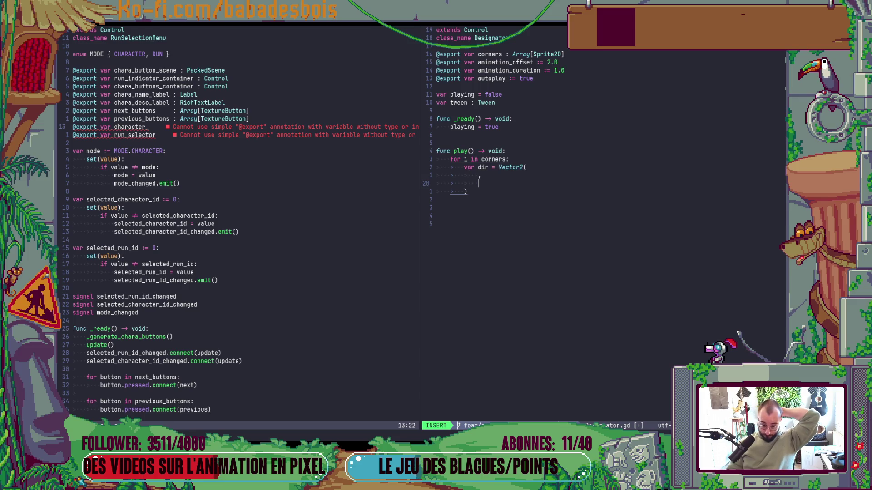
- Enter Maths.bool_to_sign(i < 2) as the second Vector2 component
{"action": "type", "text": "Ma"}
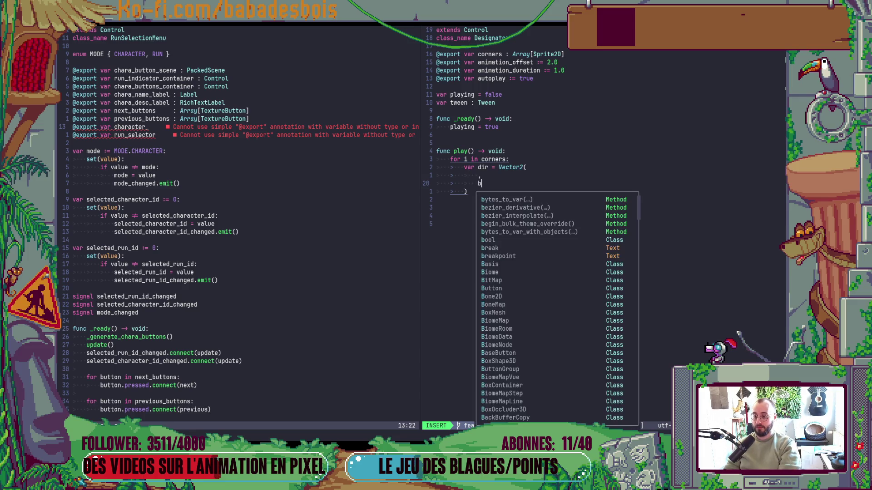
{"action": "type", "text": "ths.bo"}
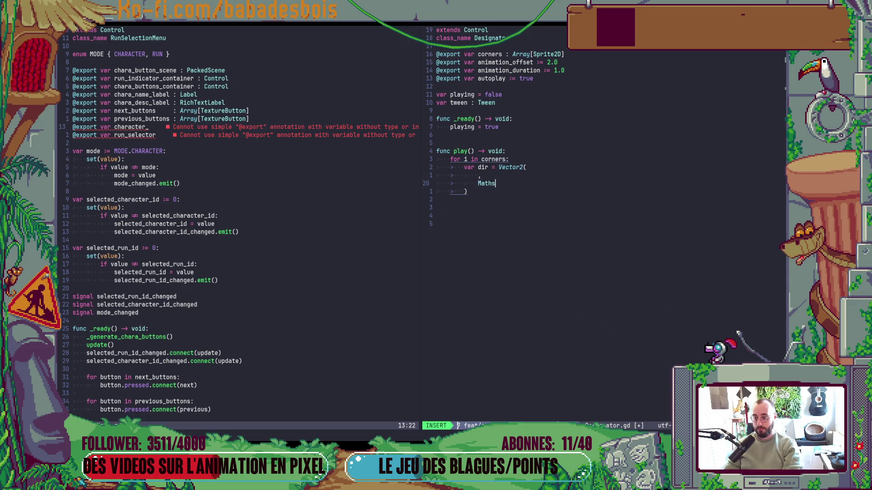
{"action": "key", "text": "Return"}
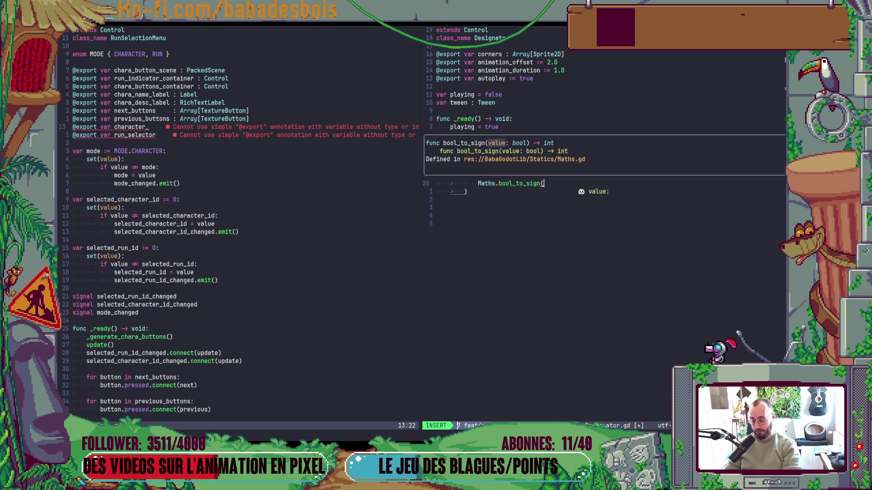
{"action": "type", "text": "i "}
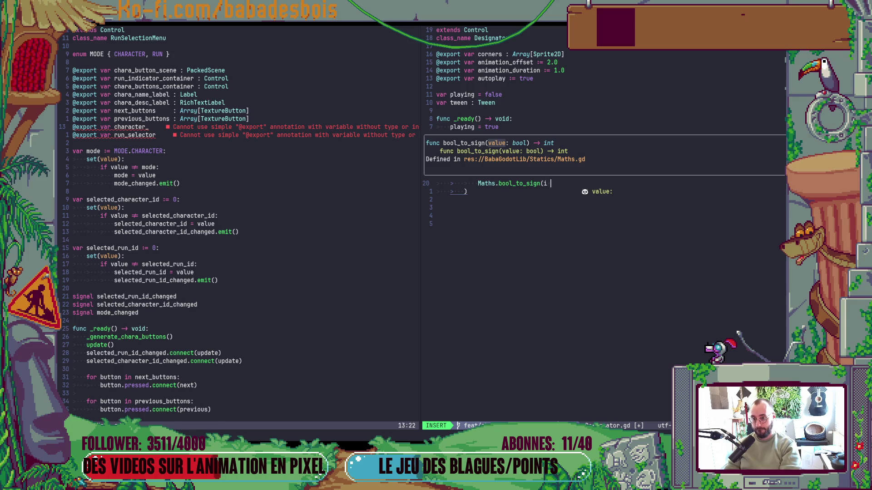
{"action": "type", "text": "<"}
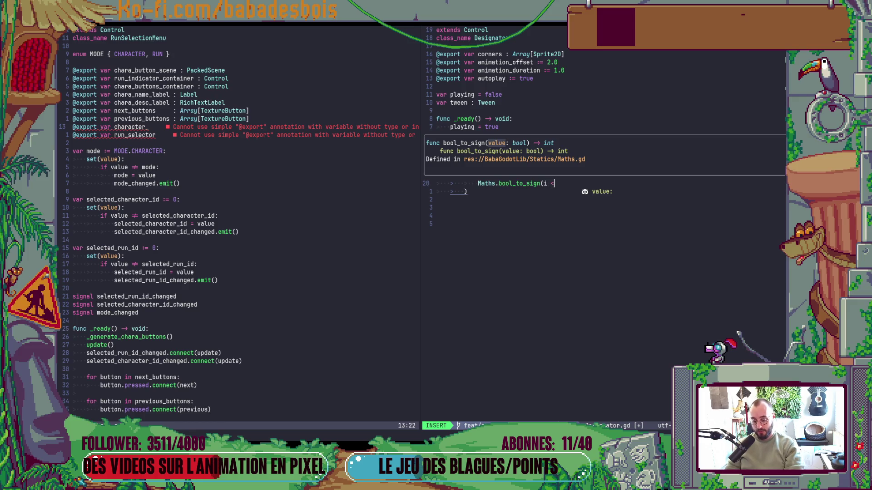
{"action": "type", "text": " 2)"}
{"action": "key", "text": "Escape"}
{"action": "key", "text": "k"}
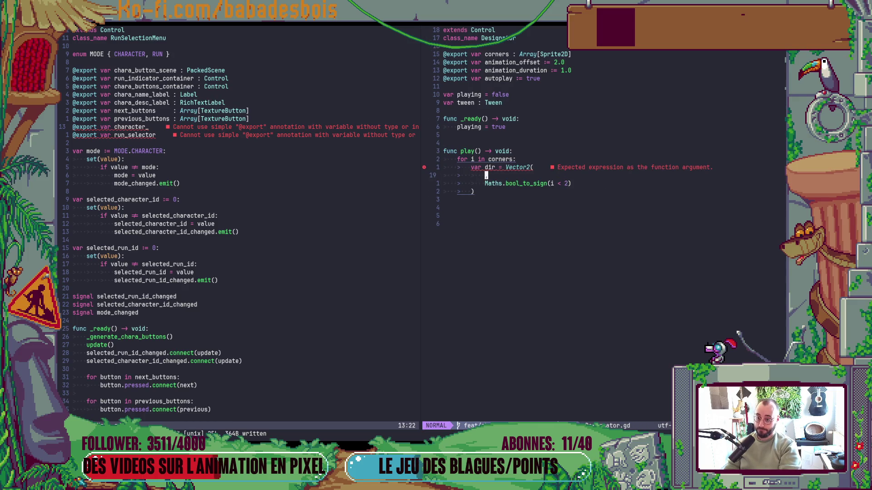
{"action": "key", "text": "i"}
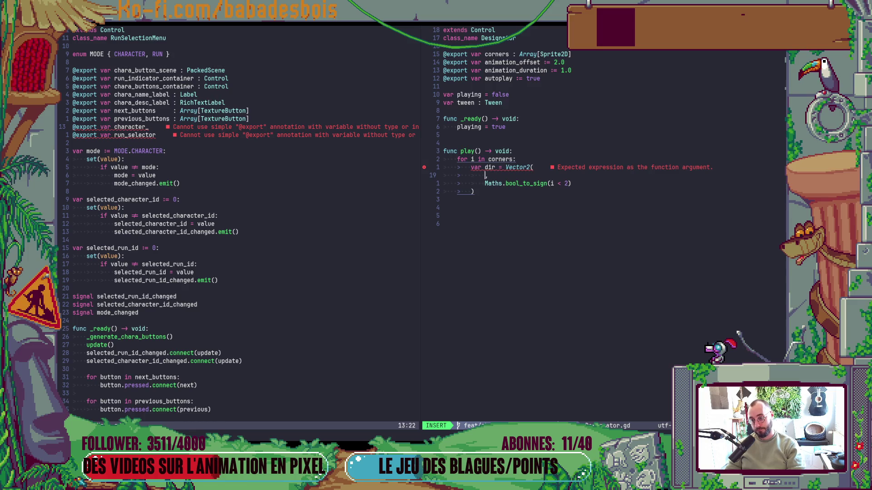
- Fill the first component with Maths.bool_to_sign(i % 2 == 0) and save the script
{"action": "type", "text": "Maths"}
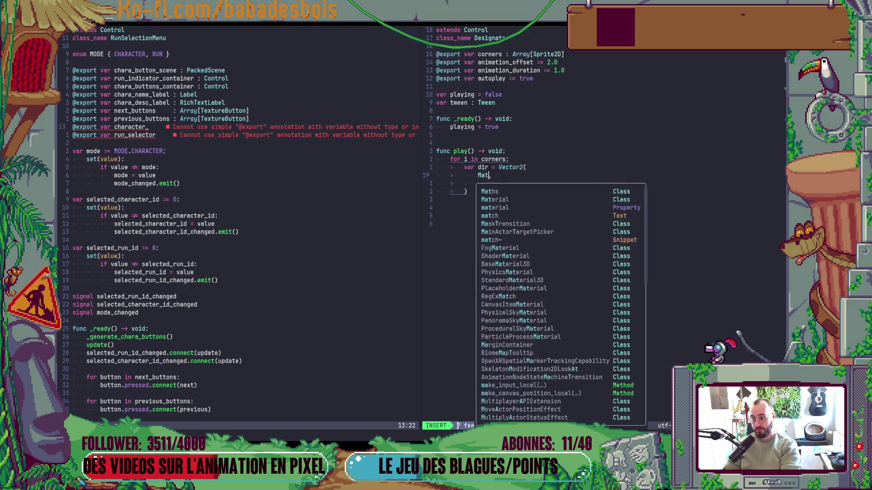
{"action": "type", "text": ".bool_to_sign("}
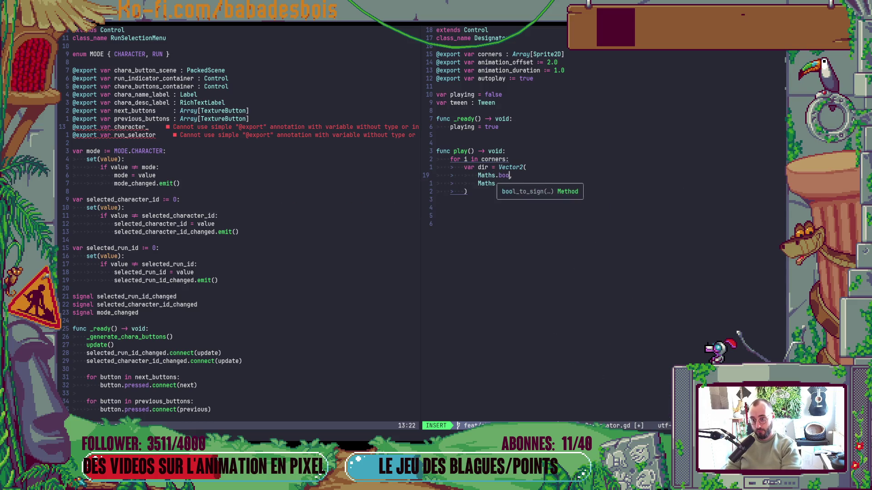
{"action": "type", "text": ")"}
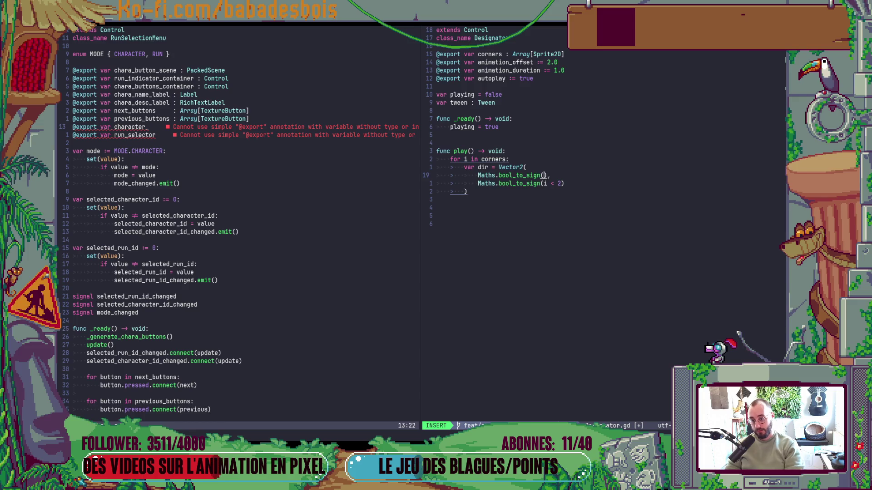
{"action": "type", "text": "i"}
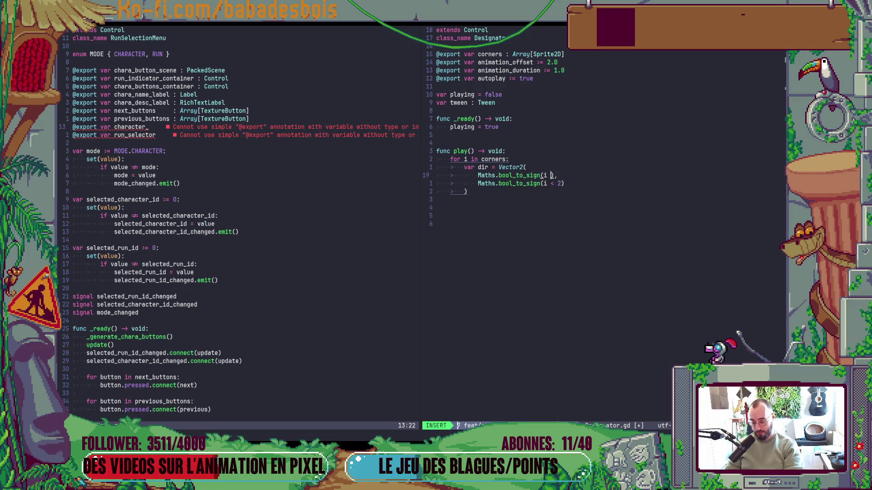
{"action": "type", "text": " % 2 == "}
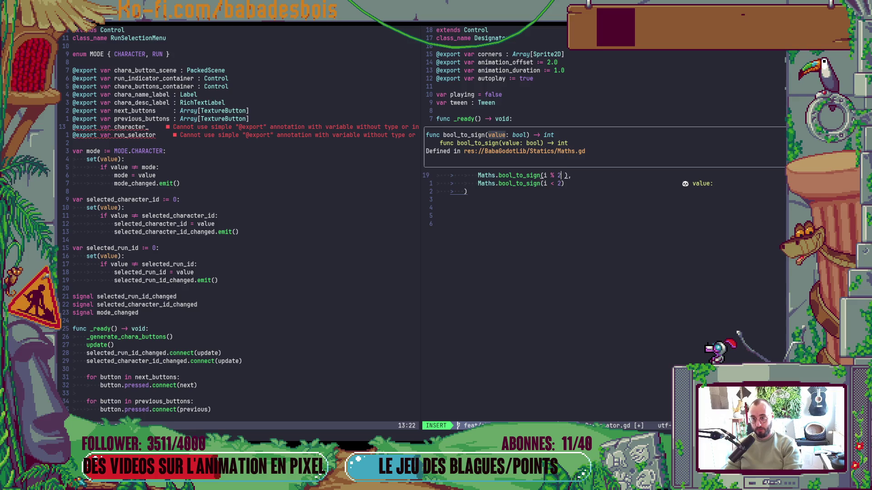
{"action": "type", "text": "0"}
{"action": "key", "text": "Escape"}
{"action": "type", "text": ":w"}
{"action": "key", "text": "Return"}
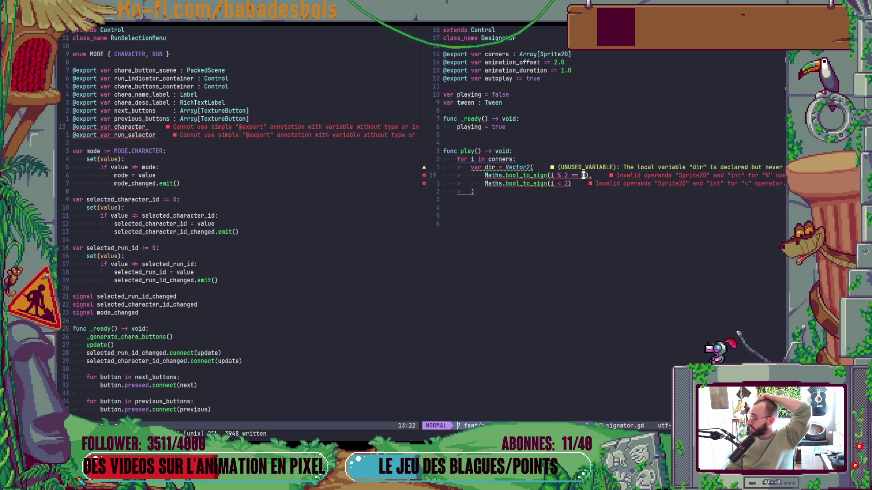
- Switch from Neovim to the browser showing the Miro board
{"action": "key", "text": "alt+Tab"}
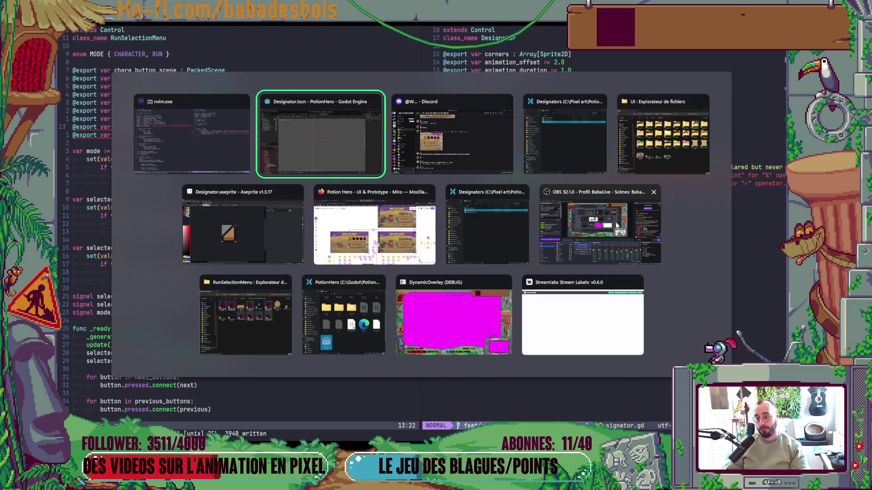
{"action": "key", "text": "Escape"}
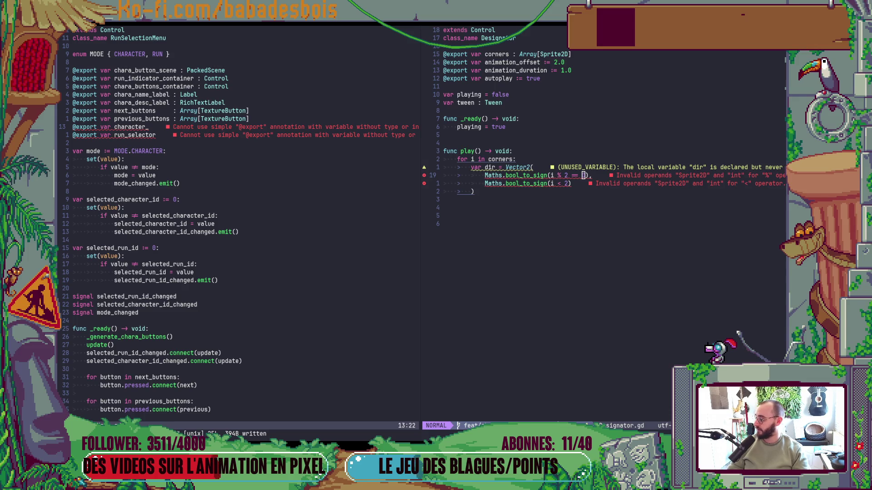
{"action": "key", "text": "alt+Tab"}
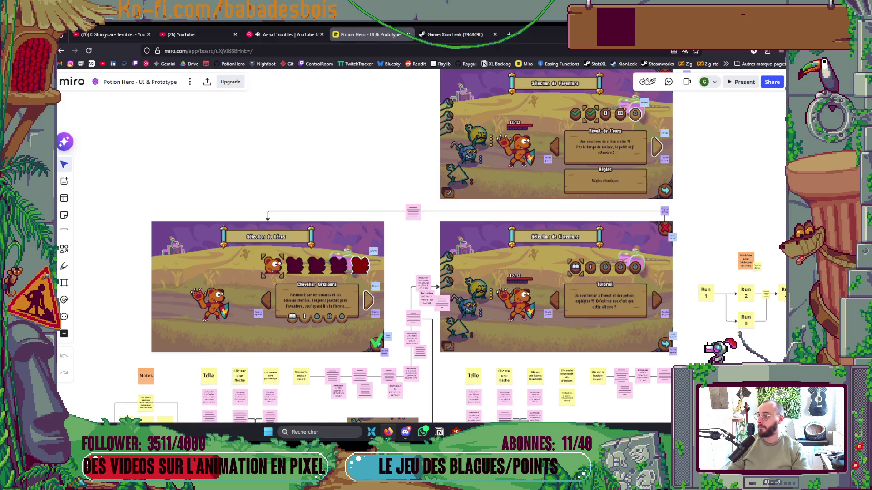
- Go to the YouTube Music tab and open Stereolab's artist page from the player bar
{"action": "key", "text": "ctrl+shift+Tab"}
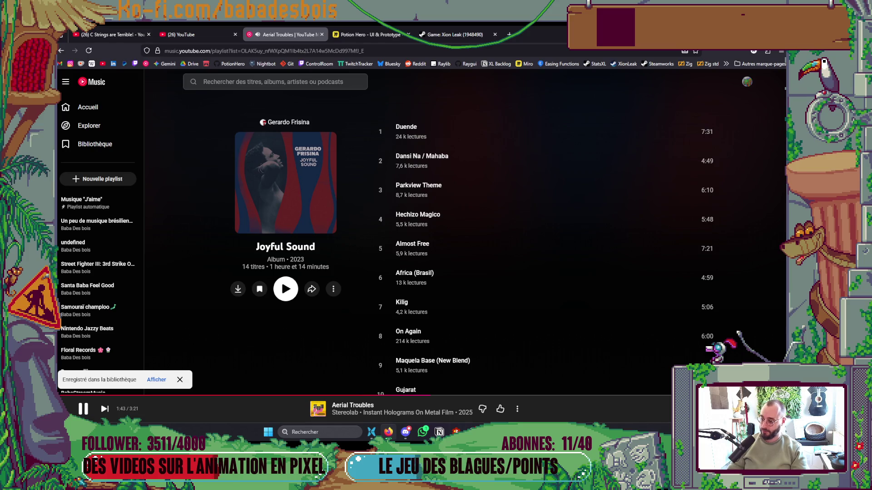
{"action": "left_click", "coordinate": [350, 416]}
{"action": "scroll", "coordinate": [391, 345], "scroll_direction": "down", "scroll_amount": 8}
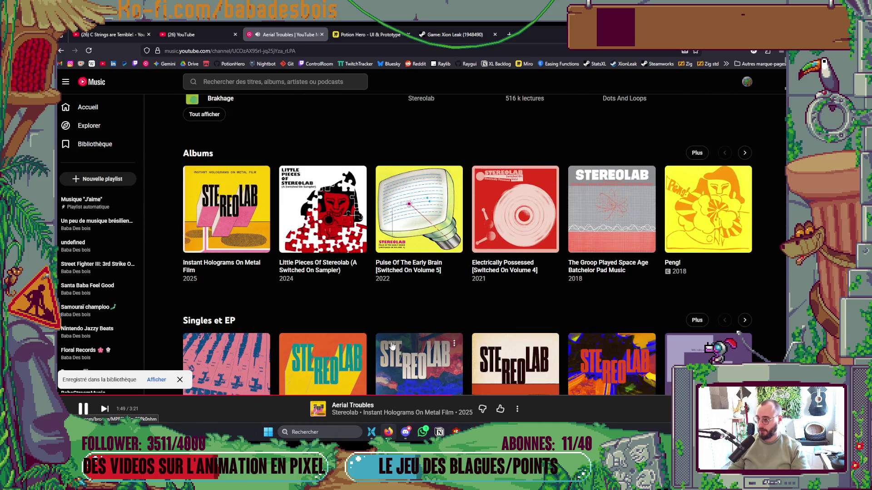
{"action": "scroll", "coordinate": [654, 200], "scroll_direction": "down", "scroll_amount": 6}
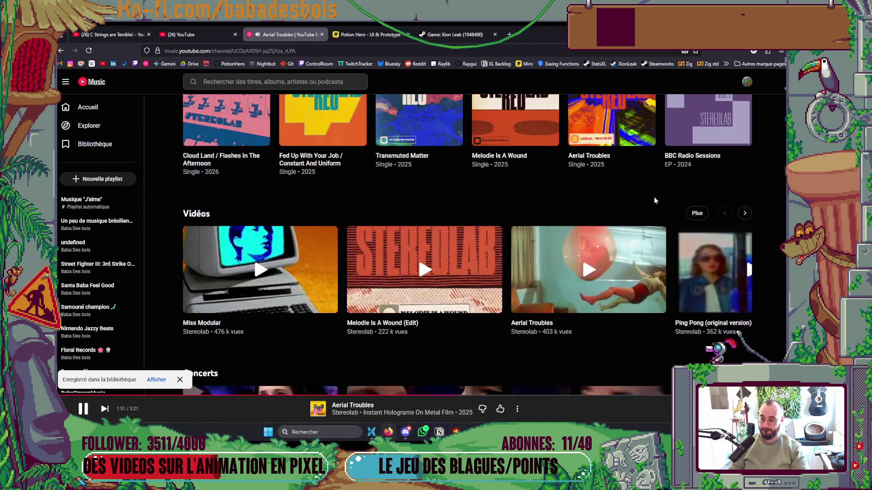
{"action": "scroll", "coordinate": [654, 201], "scroll_direction": "up", "scroll_amount": 15}
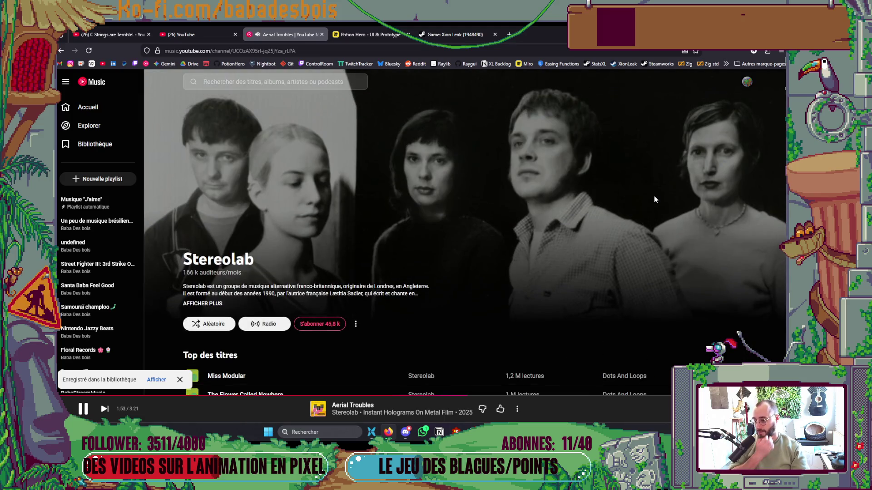
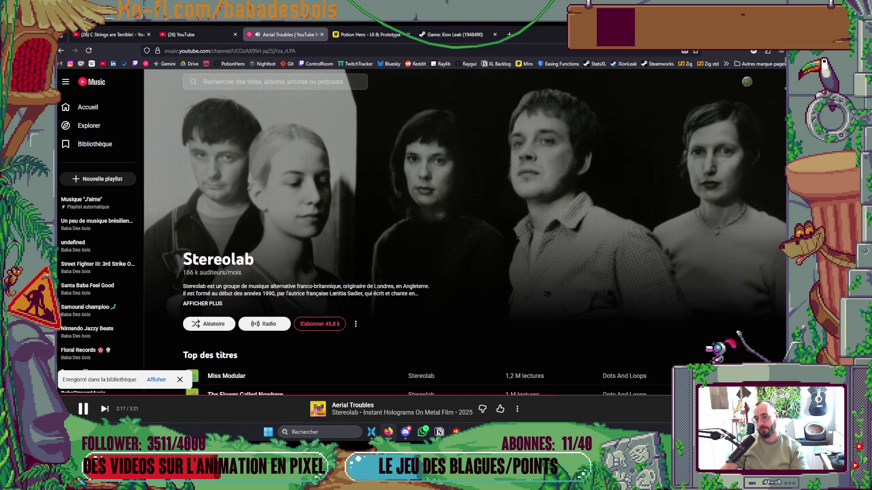
- Switch from the YouTube Music Stereolab page back to the Neovim window showing the Designator script
{"action": "key", "text": "alt+Tab"}
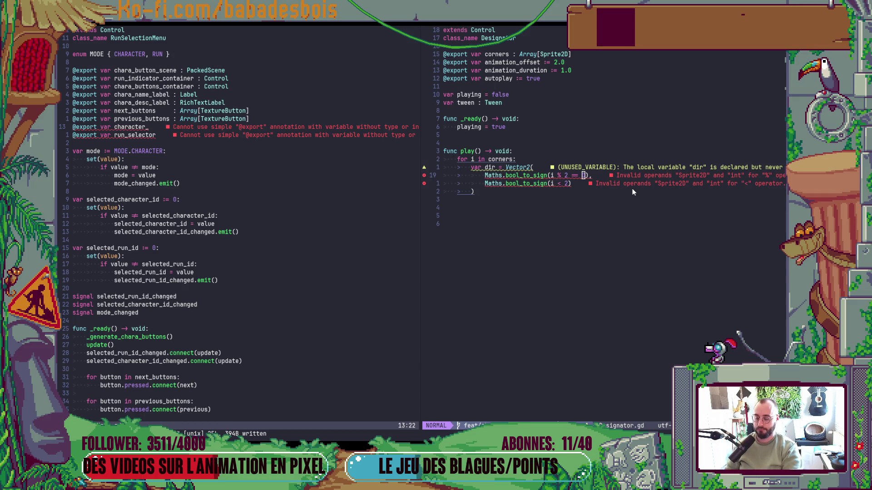
- Add a trailing comma after bool_to_sign(i < 2) and save the script
{"action": "left_click", "coordinate": [572, 184]}
{"action": "type", "text": "a,"}
{"action": "key", "text": "Escape"}
{"action": "type", "text": ":w"}
{"action": "key", "text": "Return"}
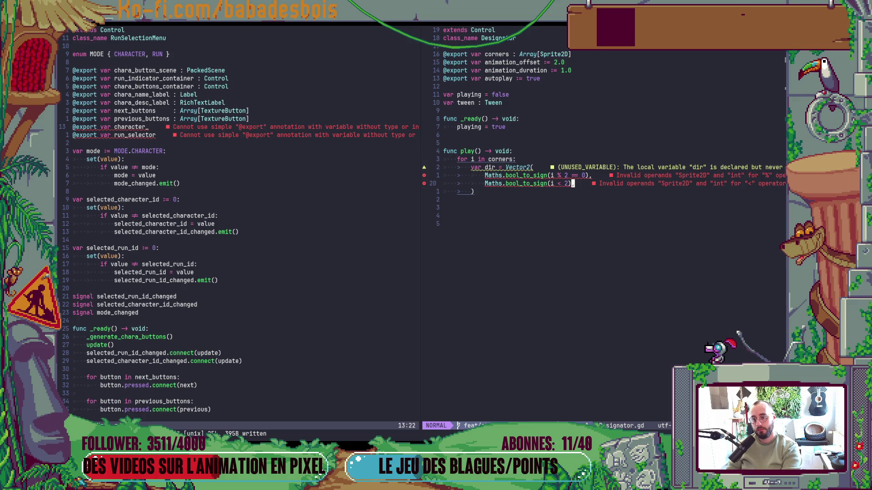
- Make the loop iterate over corners.size(), save, and open blank lines below the Vector2 call
{"action": "key", "text": "k"}
{"action": "key", "text": "k"}
{"action": "key", "text": "k"}
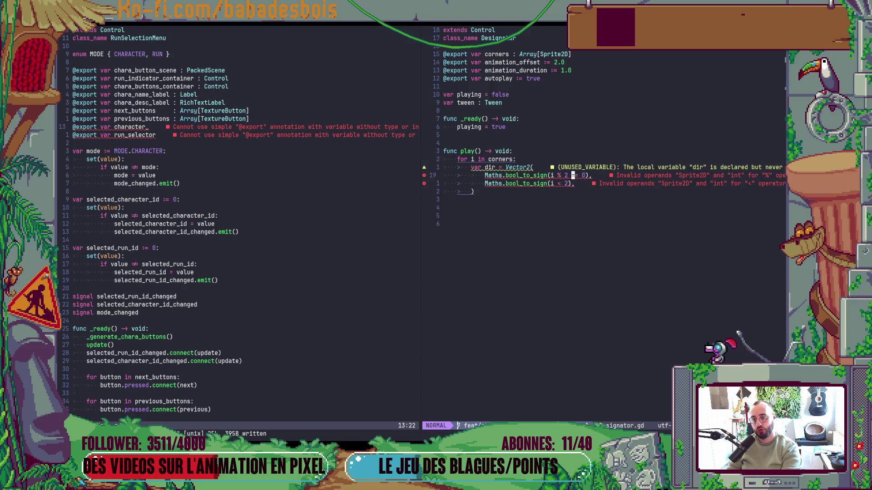
{"action": "type", "text": "A.size"}
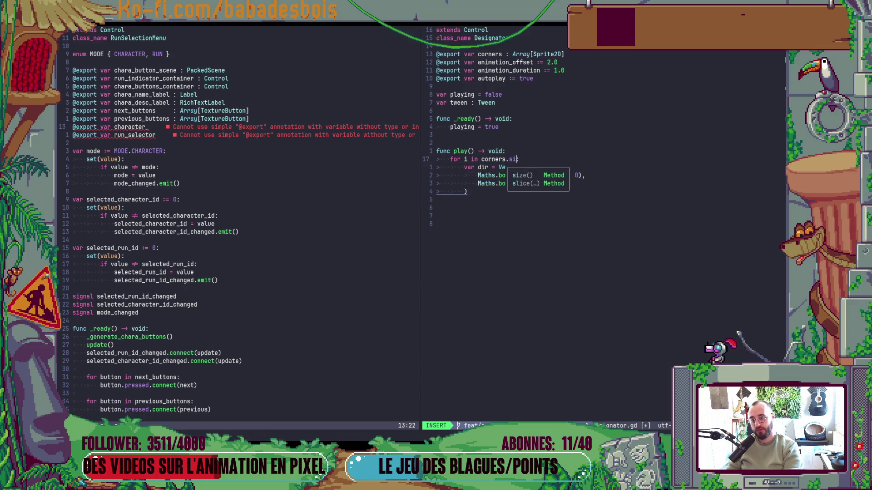
{"action": "key", "text": "Return"}
{"action": "key", "text": "Escape"}
{"action": "type", "text": ":w"}
{"action": "key", "text": "Return"}
{"action": "key", "text": "j"}
{"action": "key", "text": "j"}
{"action": "key", "text": "j"}
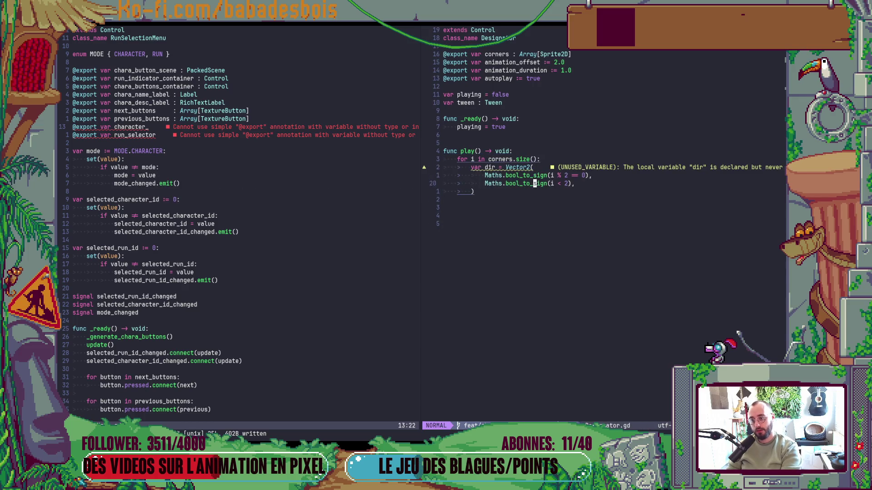
{"action": "key", "text": "o"}
{"action": "key", "text": "Return"}
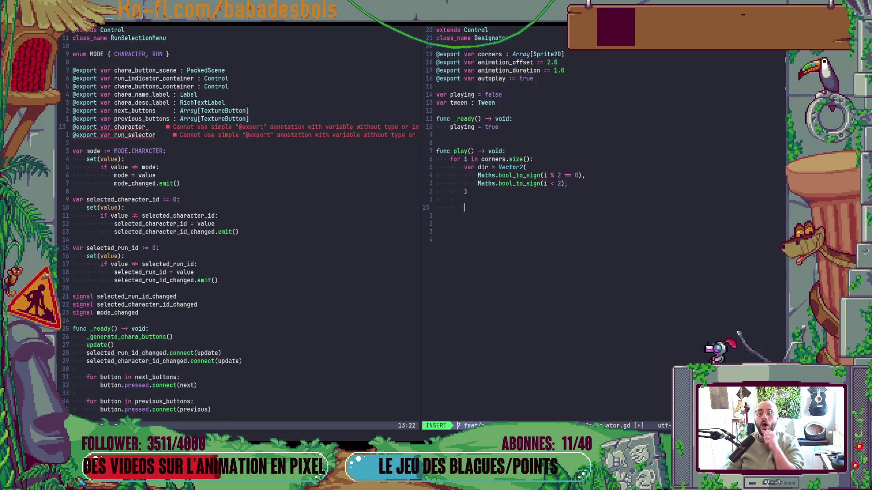
- Begin an unfinished 'tween.' statement on the new line inside the corners loop
{"action": "type", "text": "tween."}
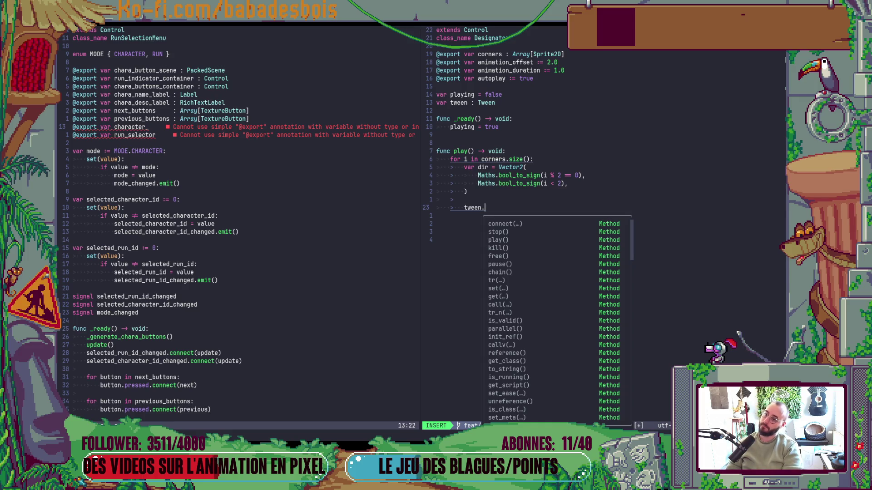
{"action": "key", "text": "Escape"}
{"action": "key", "text": "k"}
{"action": "key", "text": "k"}
{"action": "key", "text": "k"}
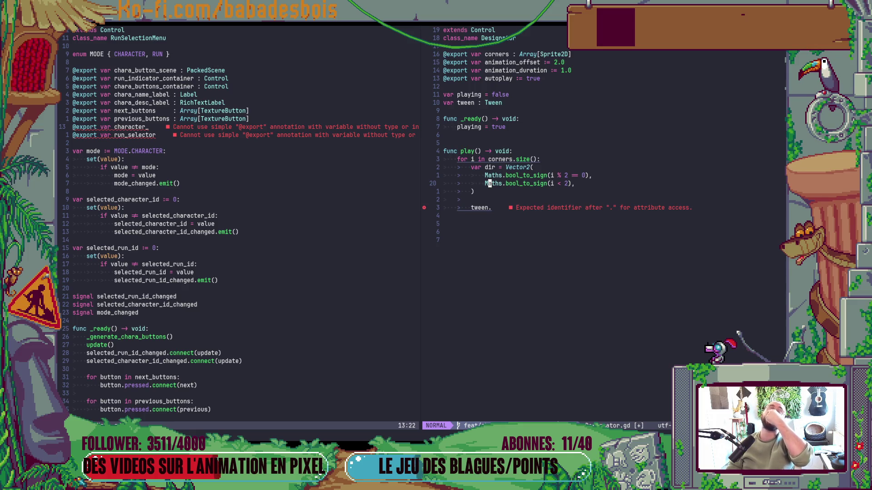
{"action": "key", "text": "j"}
{"action": "key", "text": "j"}
{"action": "key", "text": "j"}
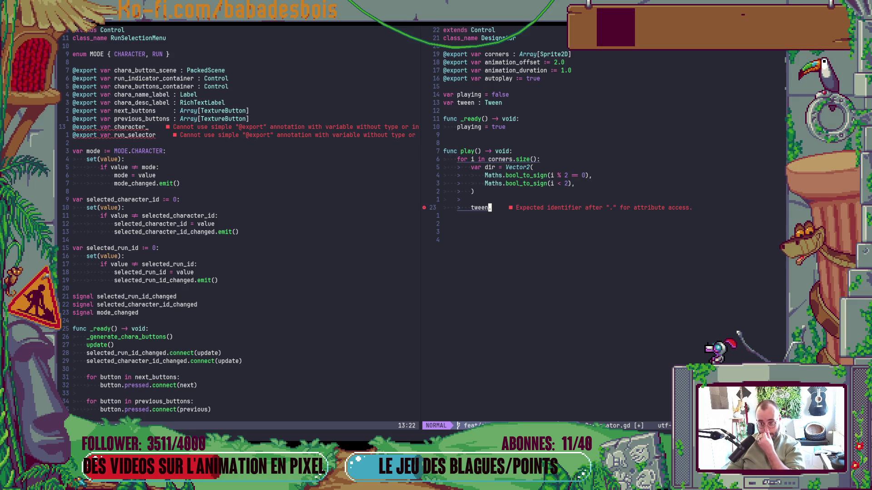
{"action": "type", "text": "s"}
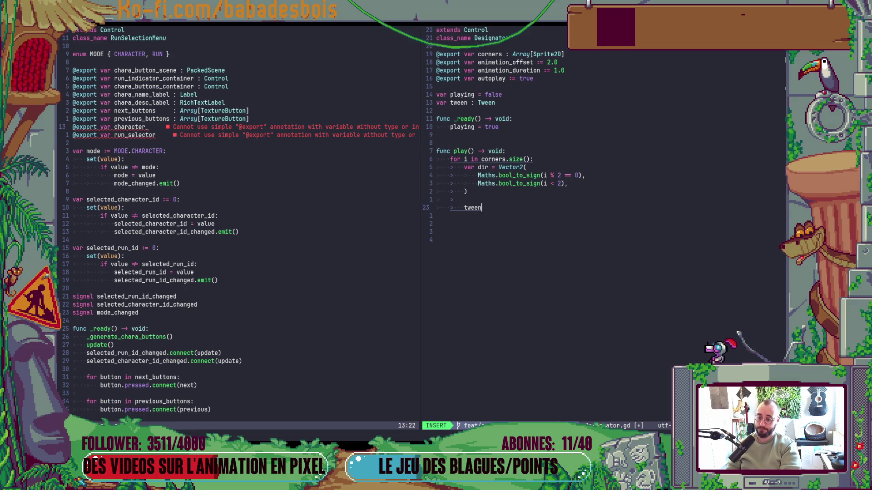
{"action": "type", "text": "."}
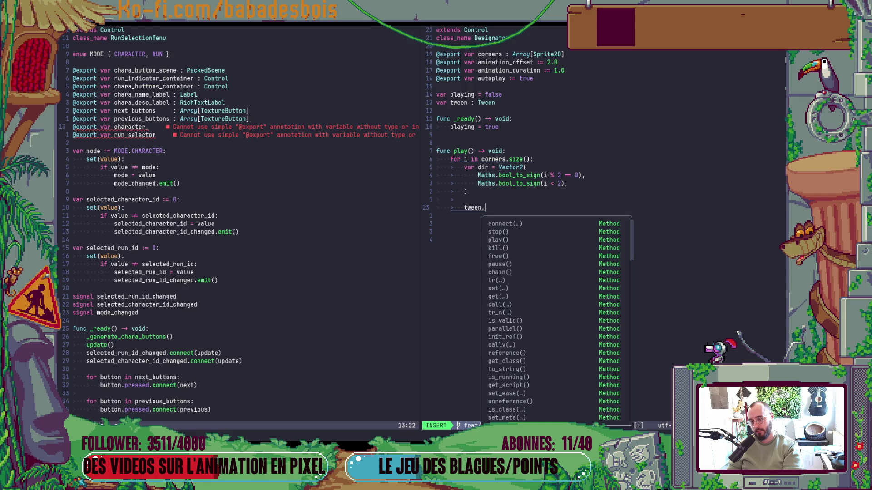
{"action": "key", "text": "Escape"}
- Add 'if tween: tween.kill()' above the corners loop
{"action": "key", "text": "k"}
{"action": "key", "text": "k"}
{"action": "key", "text": "k"}
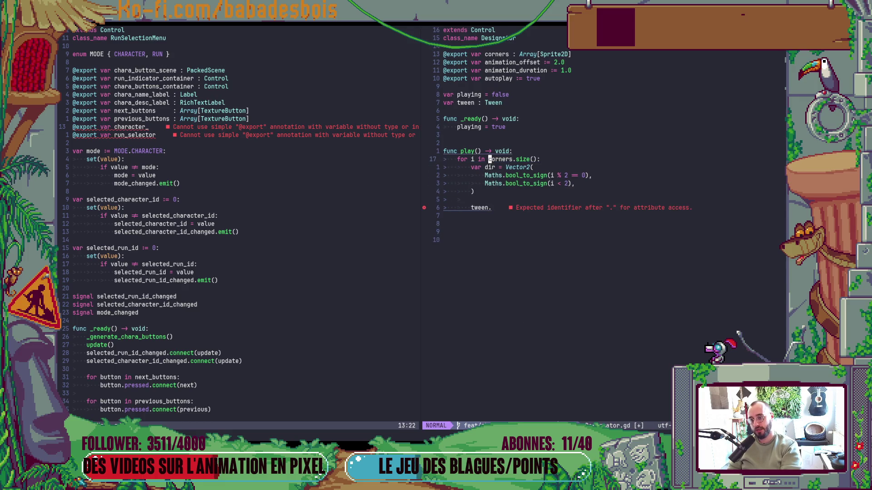
{"action": "type", "text": "Oif te"}
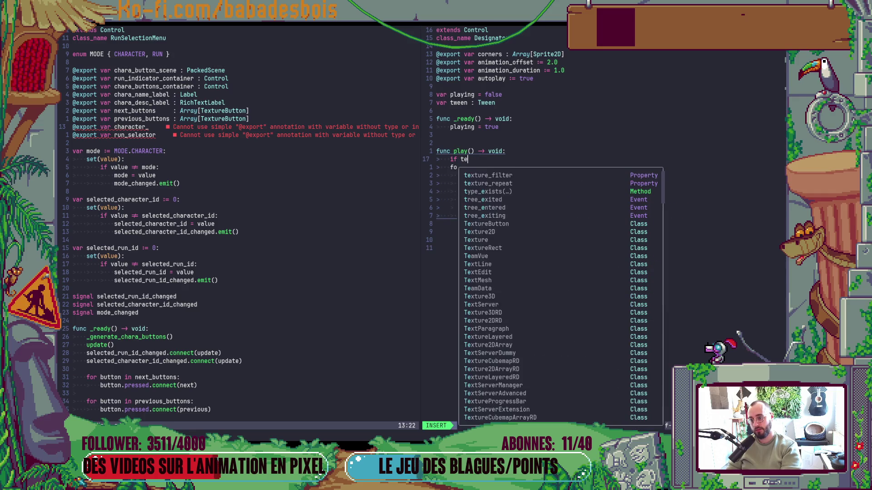
{"action": "type", "text": "ween: t"}
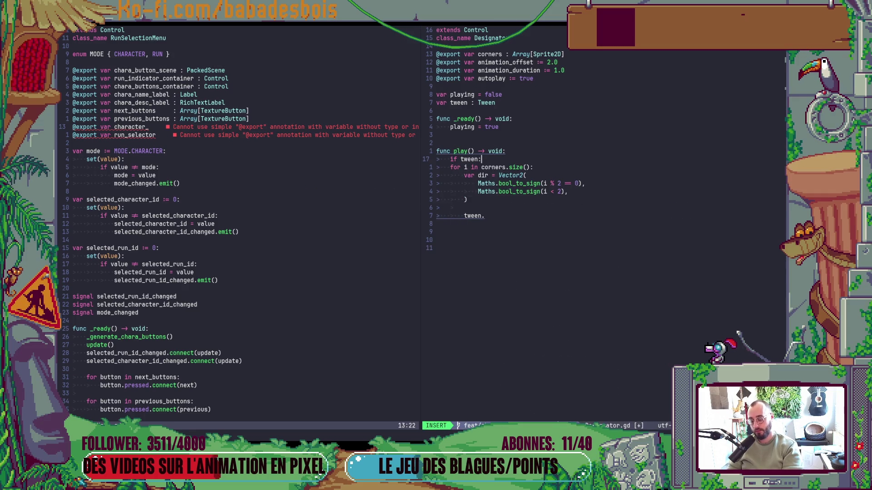
{"action": "type", "text": "ween.l"}
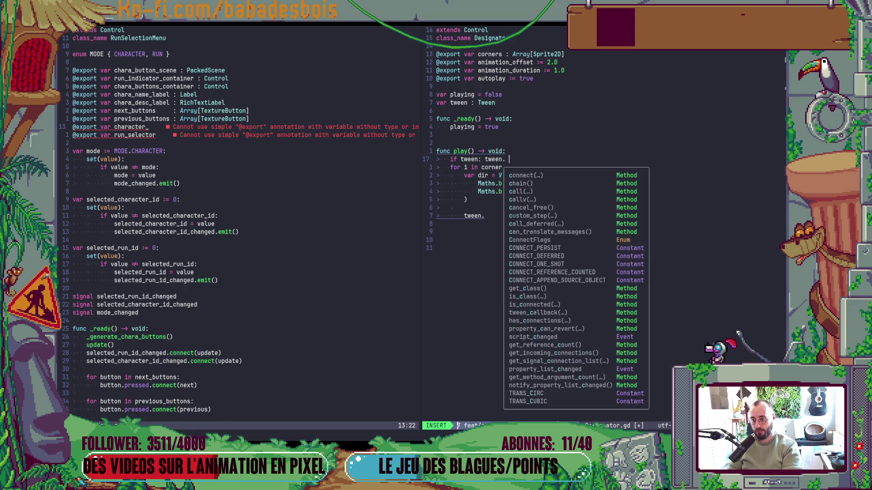
{"action": "key", "text": "BackSpace"}
{"action": "type", "text": "kill()."}
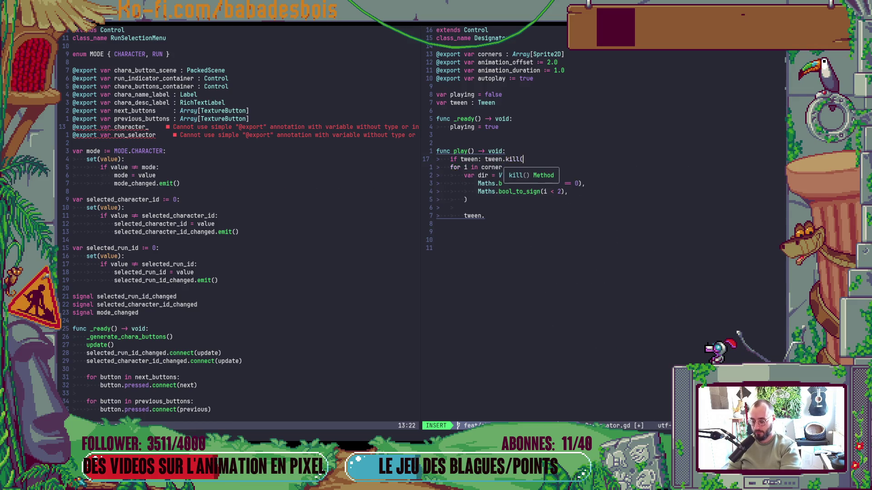
{"action": "key", "text": "Return"}
{"action": "key", "text": "BackSpace"}
{"action": "key", "text": "BackSpace"}
{"action": "key", "text": "Escape"}
- Add 'tween = create_tween()' below the kill check, with a blank line before the loop
{"action": "key", "text": "o"}
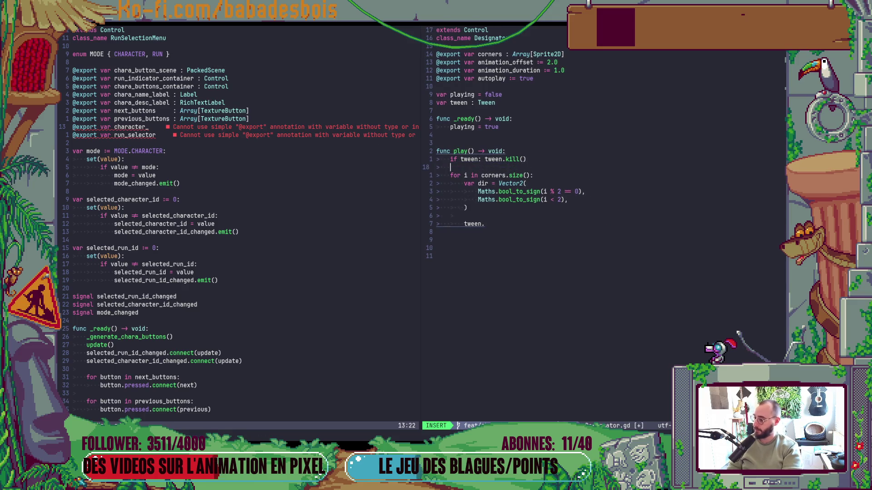
{"action": "type", "text": "tew"}
{"action": "key", "text": "BackSpace"}
{"action": "type", "text": "ween = create_tween()"}
{"action": "key", "text": "Escape"}
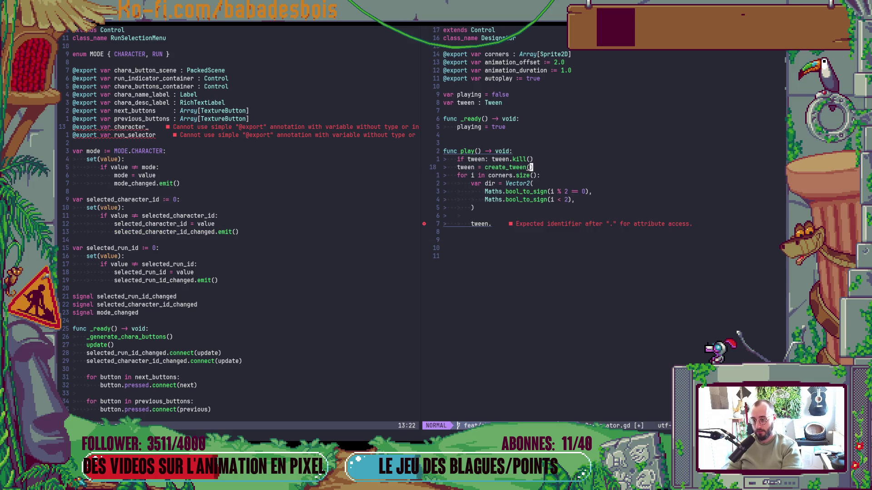
{"action": "key", "text": "j"}
{"action": "key", "text": "o"}
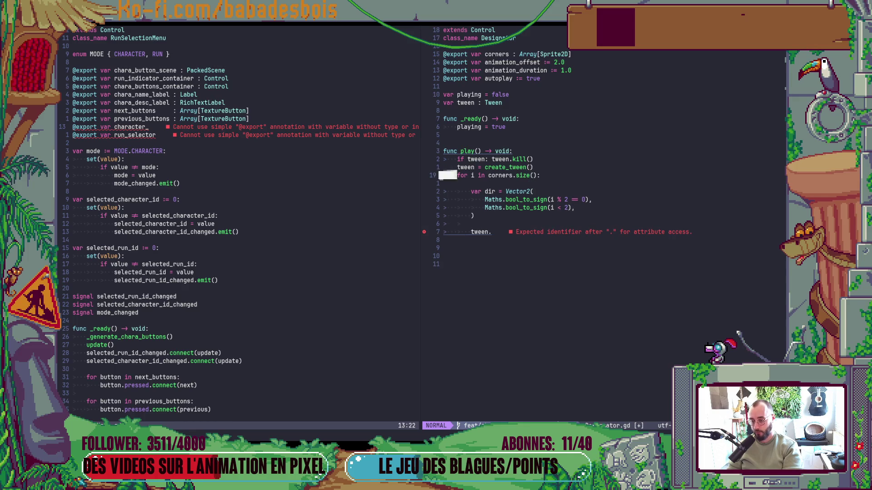
{"action": "key", "text": "Escape"}
{"action": "key", "text": "k"}
{"action": "key", "text": "d"}
{"action": "key", "text": "d"}
{"action": "key", "text": "p"}
{"action": "key", "text": "j"}
{"action": "key", "text": "j"}
{"action": "key", "text": "j"}
{"action": "key", "text": "$"}
{"action": "key", "text": "a"}
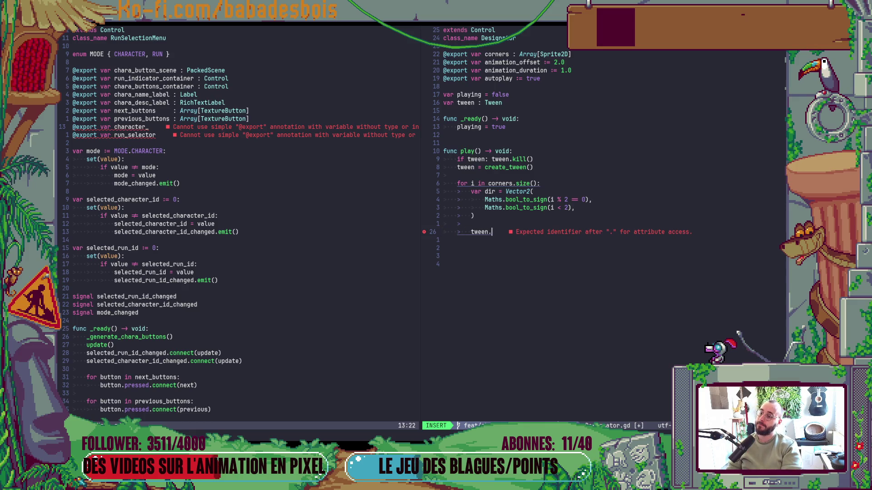
- Start a tween_property() call and declare 'var corner = corners[i]' above it
{"action": "type", "text": "tween_property("}
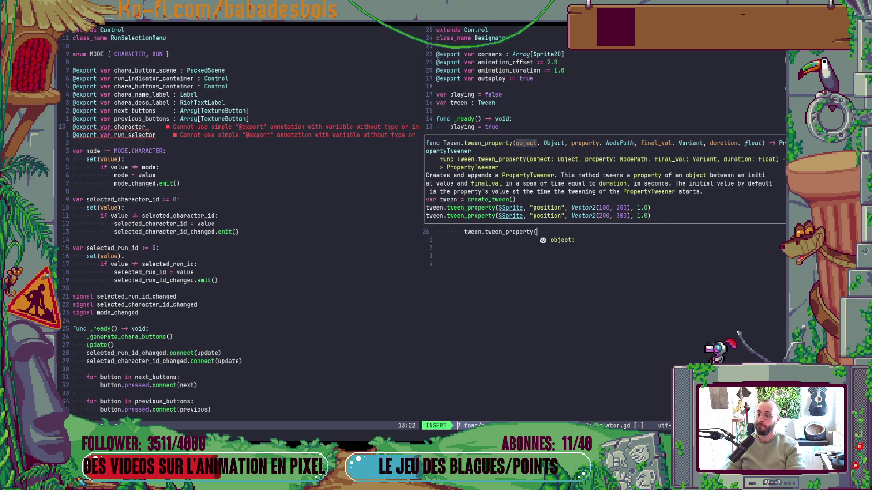
{"action": "type", "text": ")"}
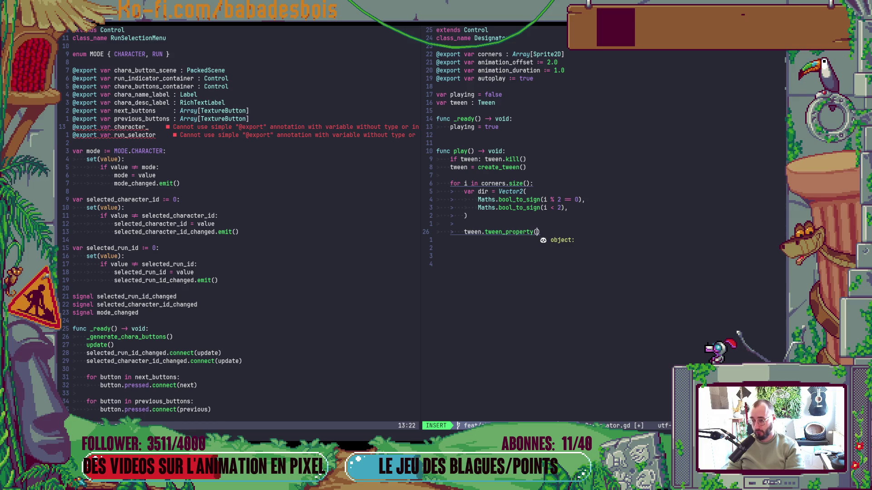
{"action": "key", "text": "Escape"}
{"action": "key", "text": "shift+o"}
{"action": "type", "text": "var coren"}
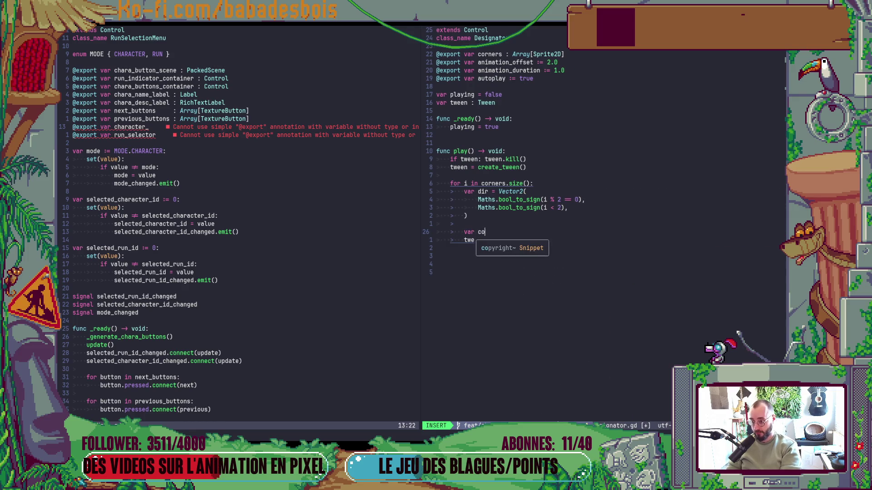
{"action": "key", "text": "BackSpace"}
{"action": "key", "text": "BackSpace"}
{"action": "type", "text": "ner = co"}
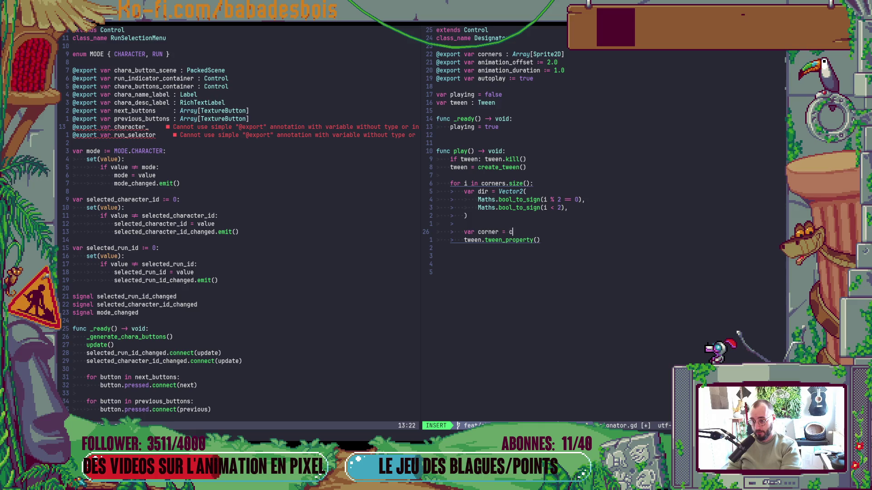
{"action": "key", "text": "Tab"}
{"action": "type", "text": "["}
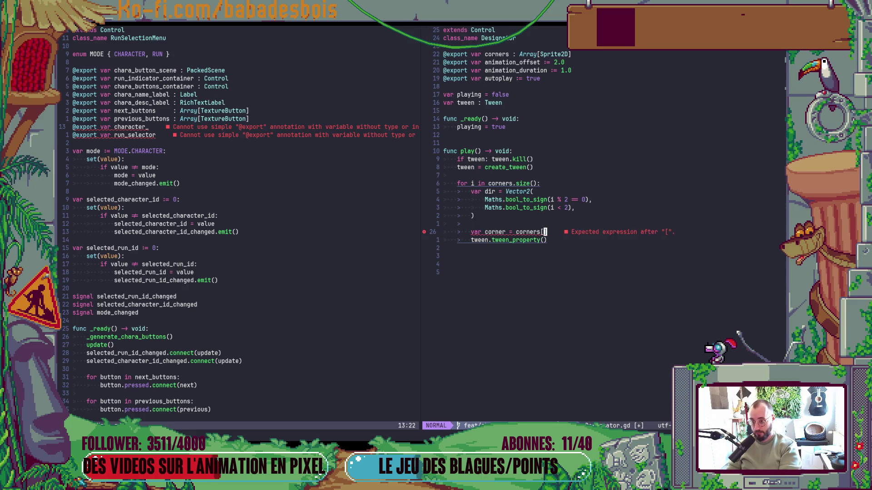
{"action": "type", "text": "i"}
{"action": "key", "text": "Escape"}
- Fill in tween_property(corner, "position", dir * animation_offset, animation_duration / 2.0)
{"action": "type", "text": "j"}
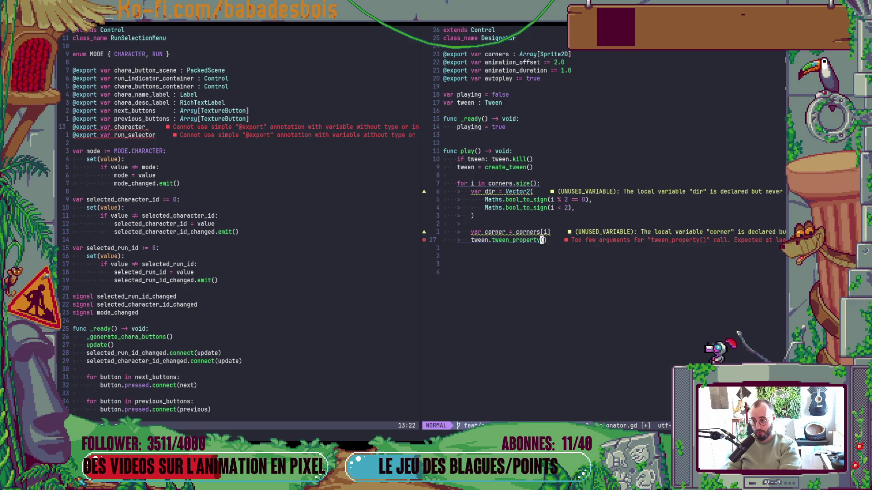
{"action": "type", "text": "icorner,"}
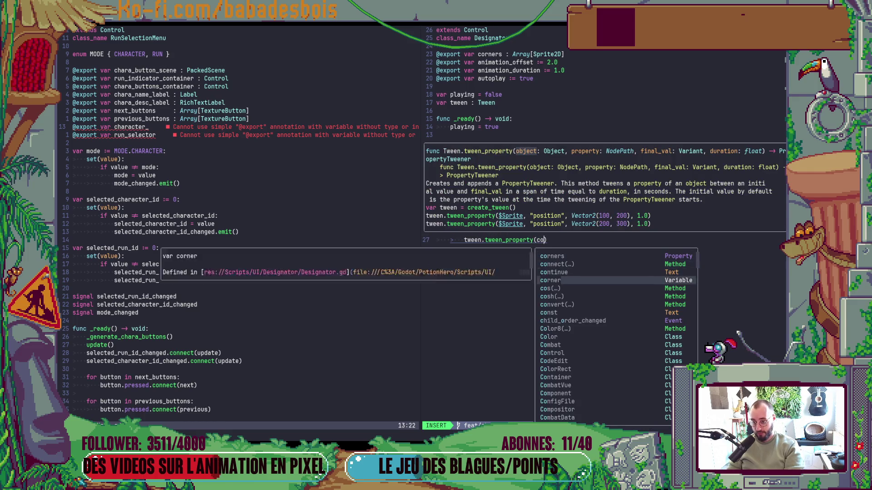
{"action": "type", "text": " \""}
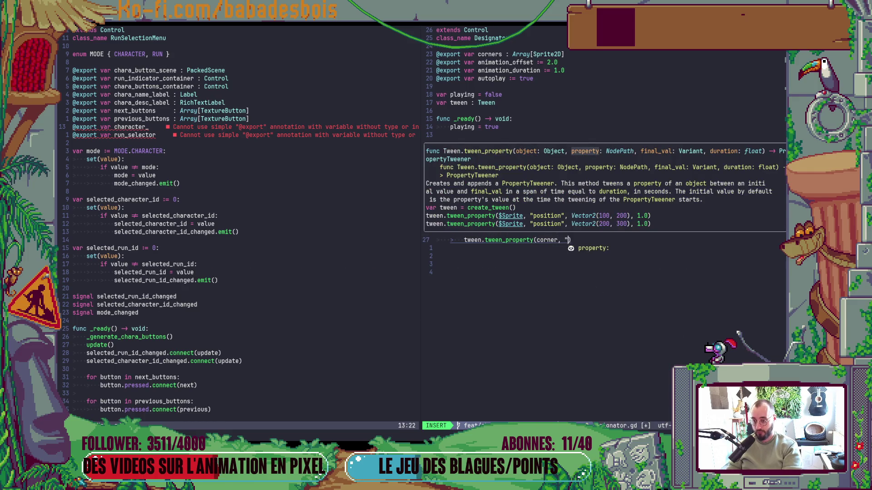
{"action": "type", "text": "positi"}
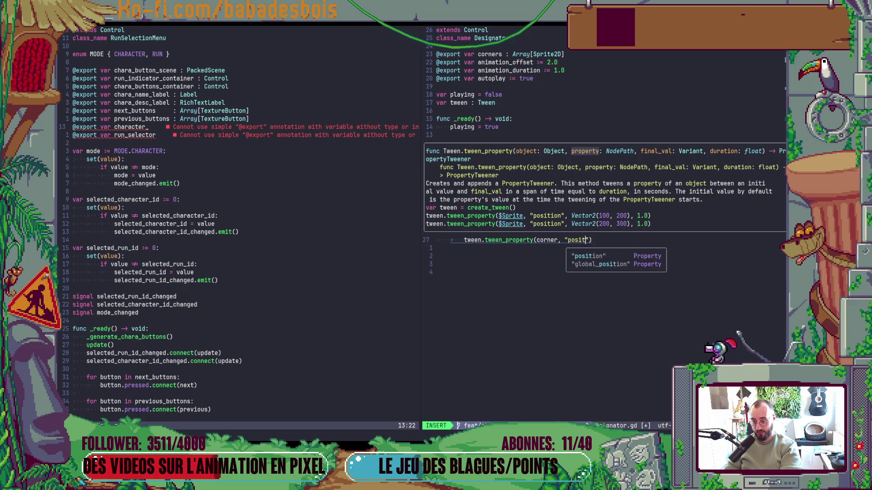
{"action": "type", "text": "on\", "}
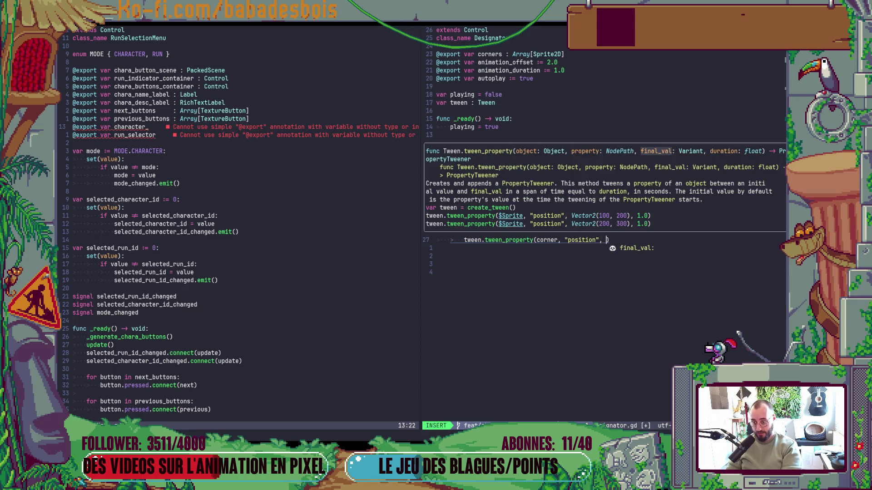
{"action": "type", "text": "dir*"}
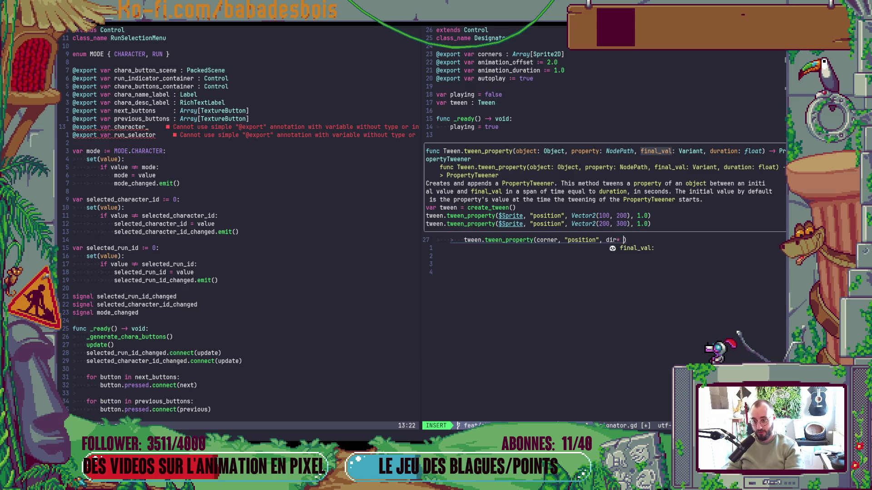
{"action": "key", "text": "Left"}
{"action": "key", "text": "Left"}
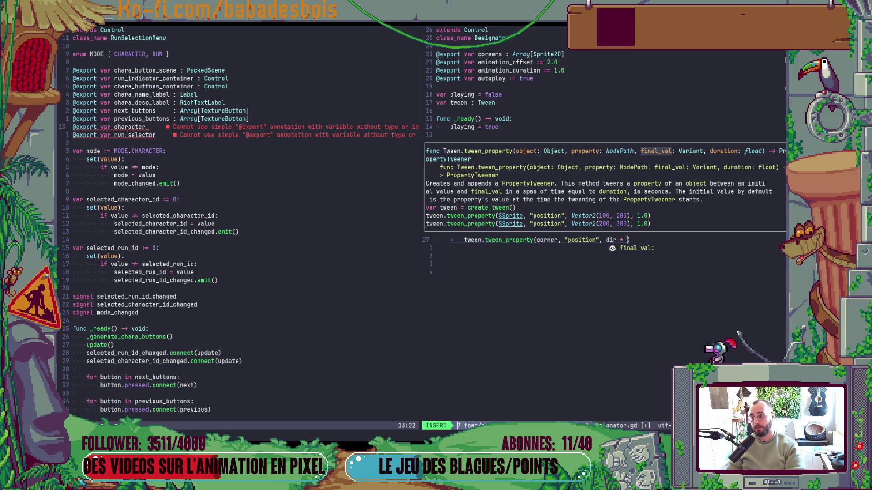
{"action": "type", "text": "an"}
{"action": "key", "text": "Down"}
{"action": "key", "text": "Down"}
{"action": "key", "text": "Down"}
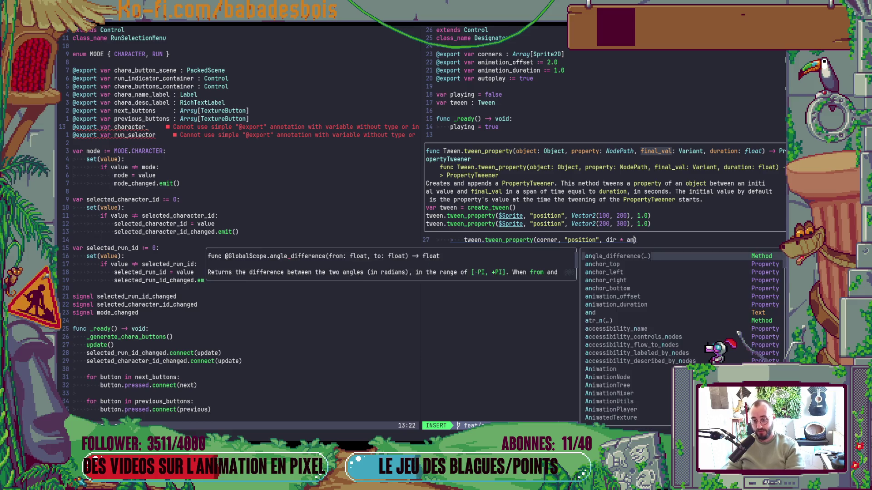
{"action": "key", "text": "Return"}
{"action": "type", "text": ", "}
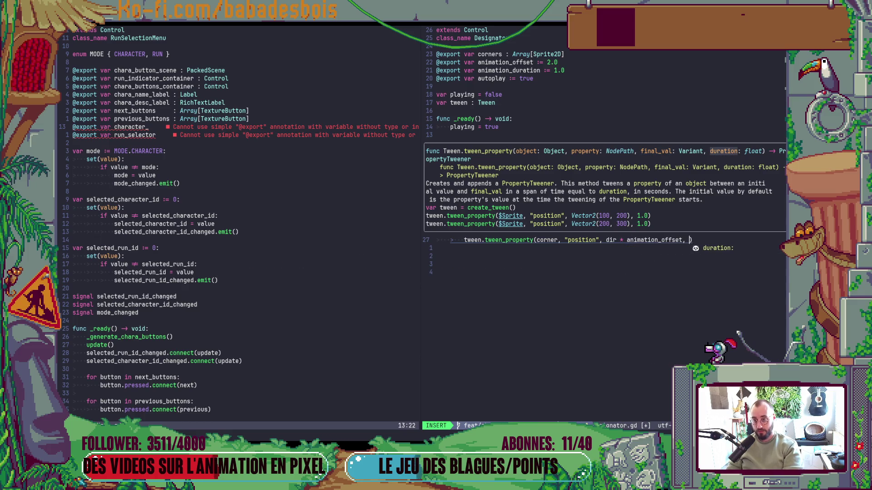
{"action": "type", "text": "an"}
{"action": "key", "text": "Down"}
{"action": "key", "text": "Down"}
{"action": "key", "text": "Down"}
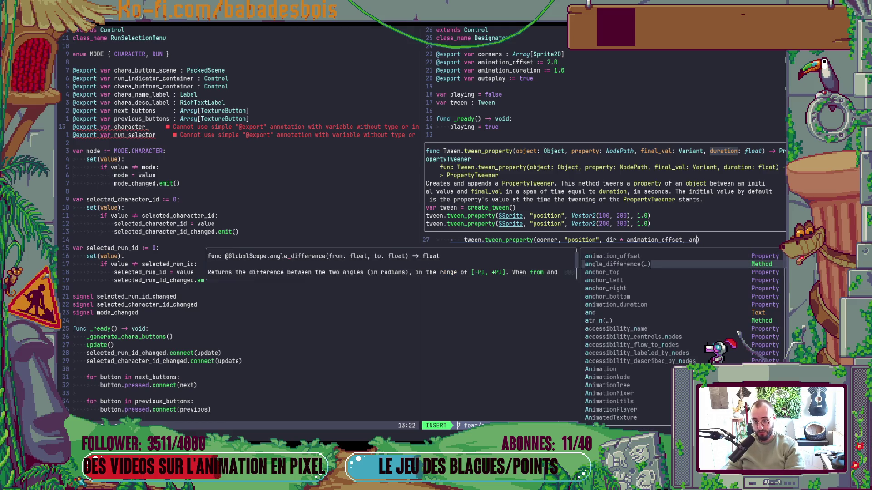
{"action": "key", "text": "Down"}
{"action": "key", "text": "Down"}
{"action": "key", "text": "Return"}
{"action": "type", "text": "/ 2.0"}
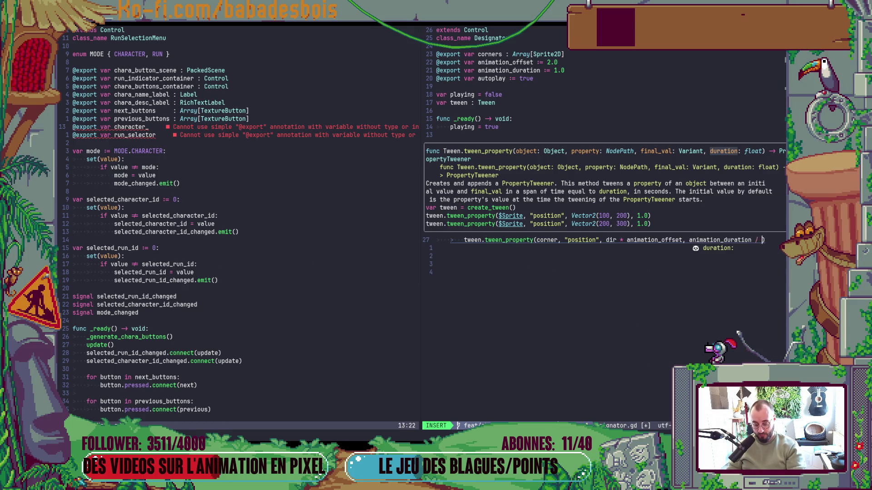
{"action": "key", "text": "Escape"}
- Duplicate the tween_property line, negate dir on the copy, and save
{"action": "key", "text": "y"}
{"action": "key", "text": "y"}
{"action": "key", "text": "P"}
{"action": "key", "text": "B"}
{"action": "key", "text": "B"}
{"action": "key", "text": "B"}
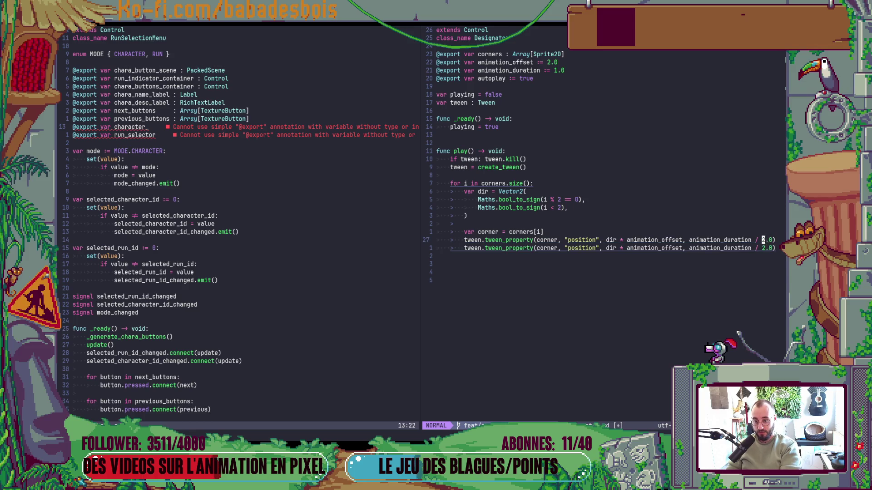
{"action": "key", "text": "j"}
{"action": "key", "text": "B"}
{"action": "key", "text": "B"}
{"action": "key", "text": "B"}
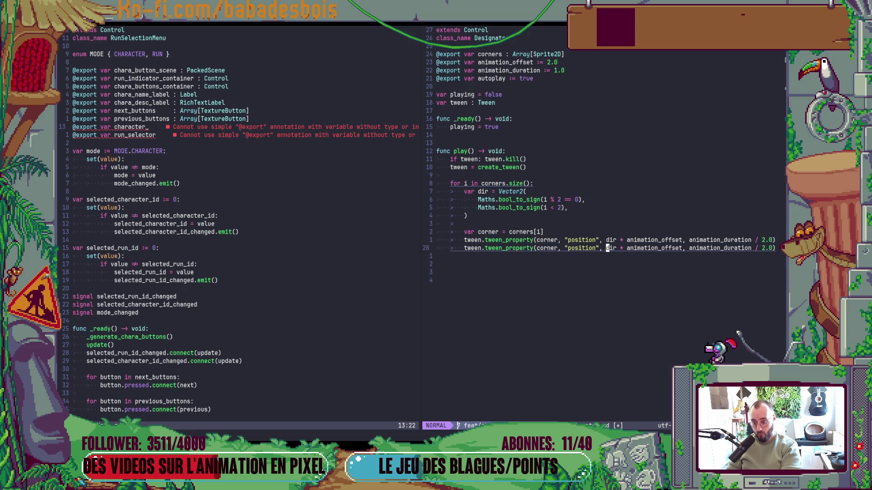
{"action": "type", "text": "i-"}
{"action": "key", "text": "Escape"}
{"action": "type", "text": ":w"}
{"action": "key", "text": "Return"}
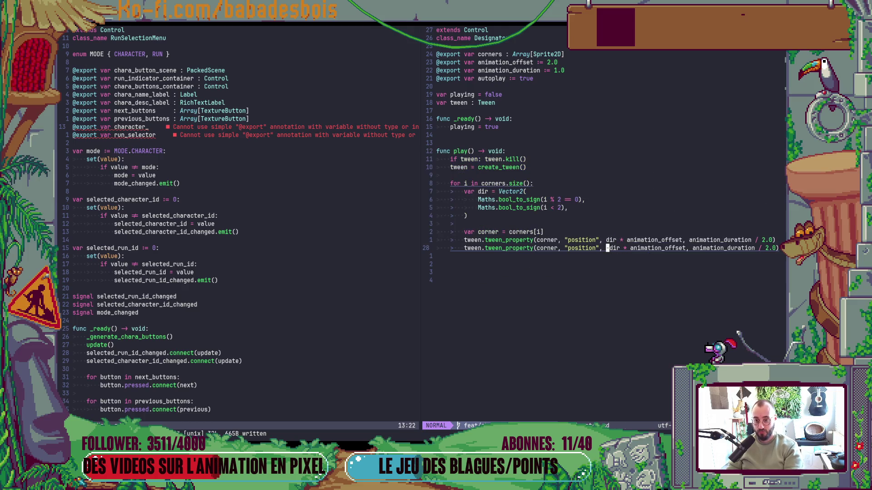
- Prefix the second tween_property call with parallel() and save
{"action": "key", "text": "B"}
{"action": "key", "text": "B"}
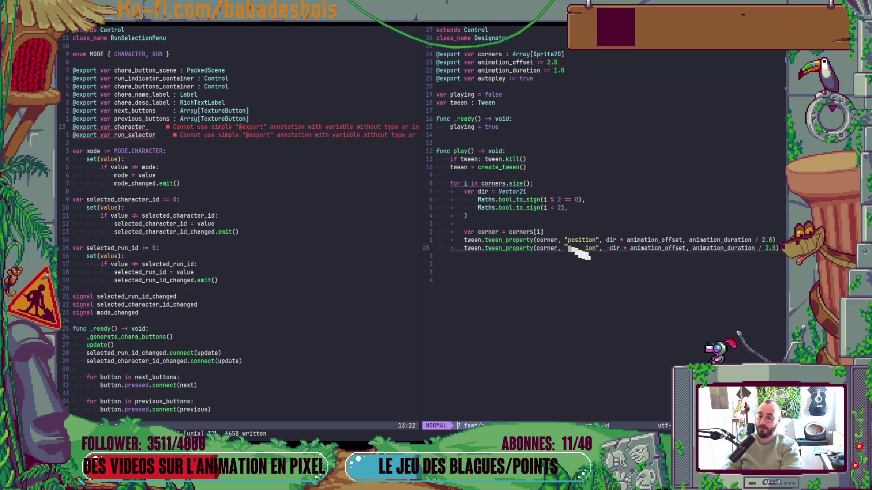
{"action": "key", "text": "l"}
{"action": "key", "text": "l"}
{"action": "key", "text": "l"}
{"action": "type", "text": "i."}
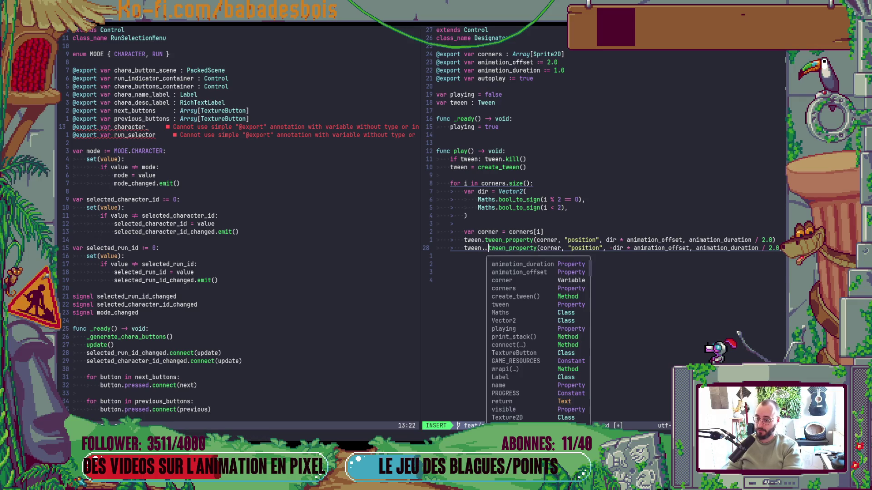
{"action": "type", "text": "pa"}
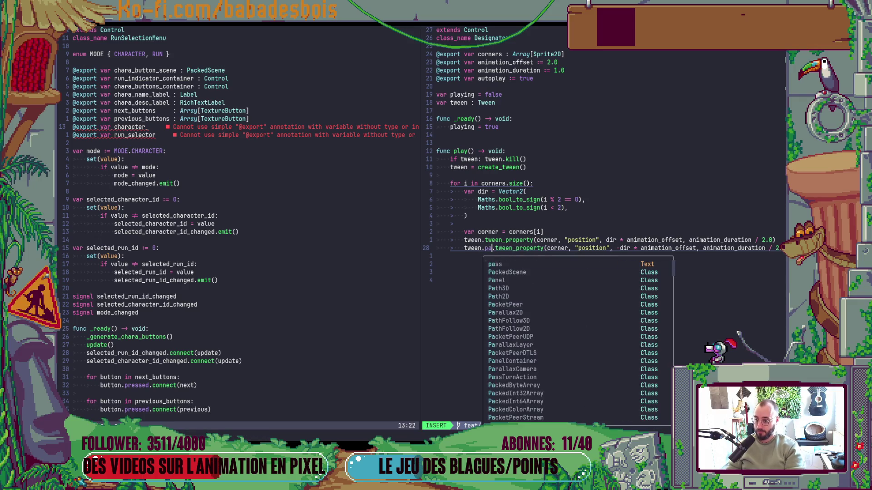
{"action": "type", "text": "rallel"}
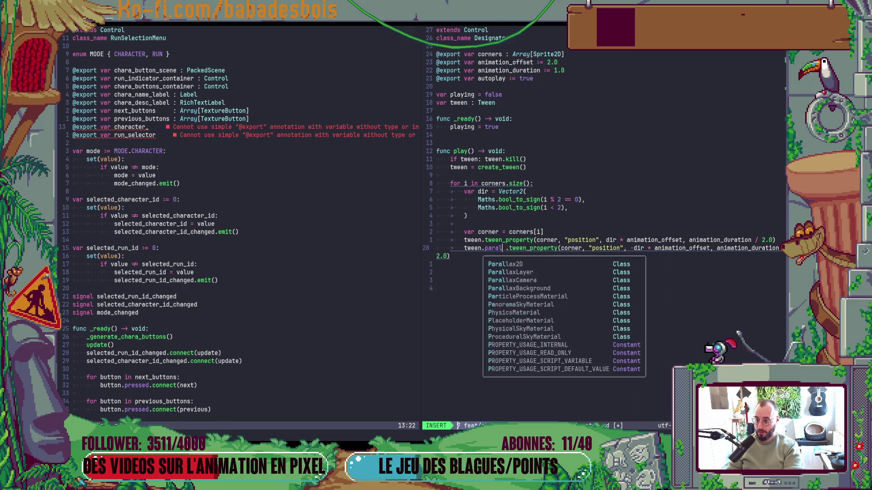
{"action": "type", "text": "()"}
{"action": "key", "text": "Escape"}
{"action": "type", "text": ":w"}
{"action": "key", "text": "Return"}
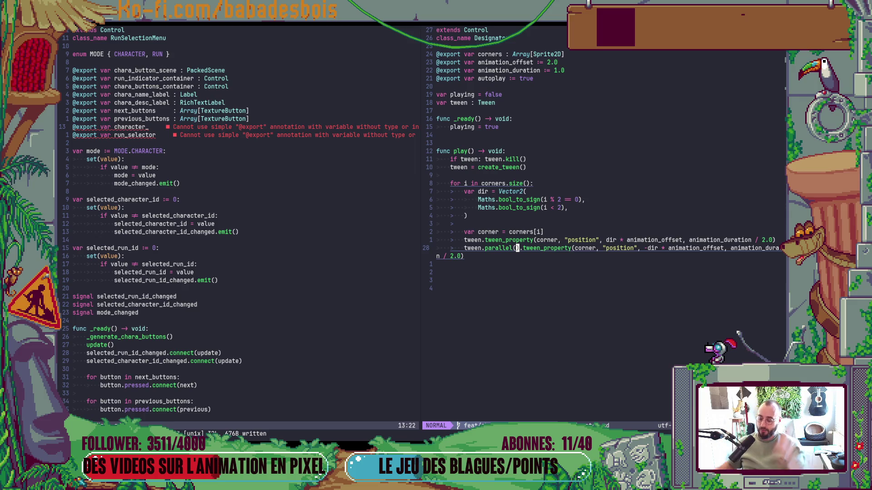
- Delete the 'var tween' declaration line at the top of the script
{"action": "key", "text": "k"}
{"action": "key", "text": "V"}
{"action": "key", "text": "j"}
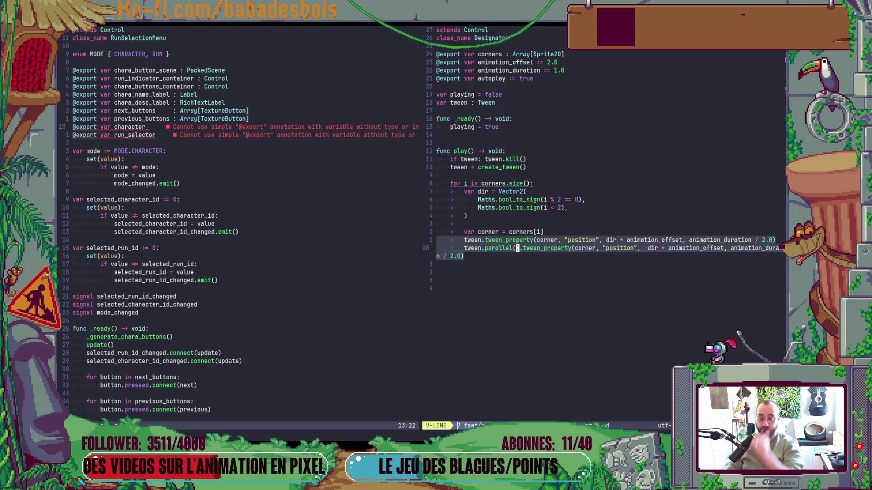
{"action": "key", "text": "Escape"}
{"action": "key", "text": "k"}
{"action": "key", "text": "k"}
{"action": "key", "text": "k"}
{"action": "key", "text": "b"}
{"action": "key", "text": "b"}
{"action": "key", "text": "j"}
{"action": "key", "text": "j"}
{"action": "key", "text": "j"}
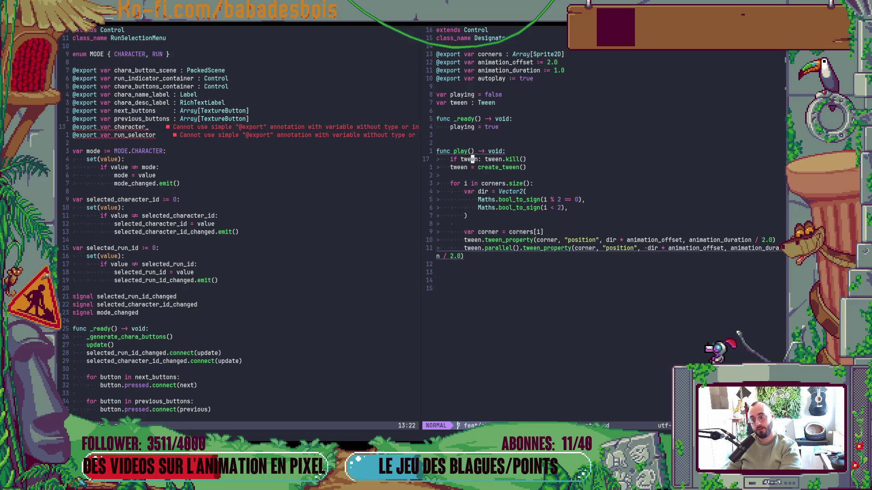
{"action": "key", "text": "k"}
{"action": "key", "text": "k"}
{"action": "key", "text": "k"}
{"action": "key", "text": "d"}
{"action": "key", "text": "d"}
{"action": "key", "text": "j"}
{"action": "key", "text": "j"}
{"action": "key", "text": "j"}
{"action": "key", "text": "j"}
{"action": "key", "text": "j"}
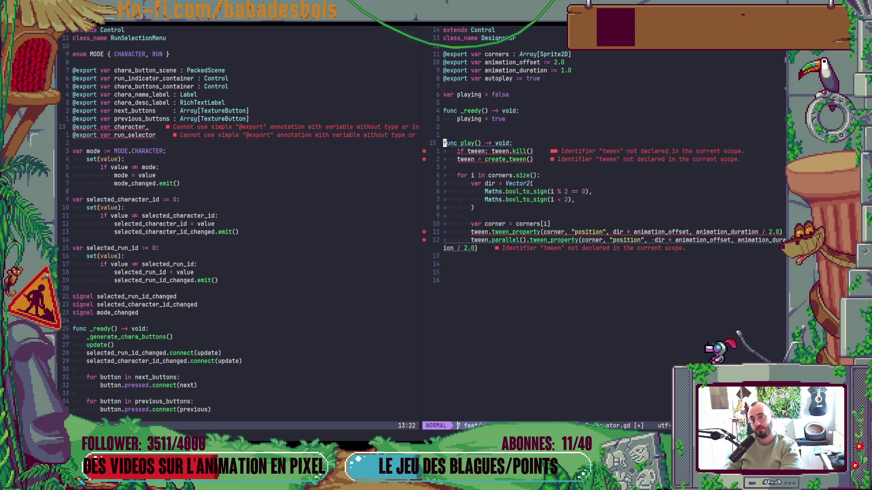
- Restore the declaration and change it to 'var tweens : Array[Tween]'
{"action": "key", "text": "u"}
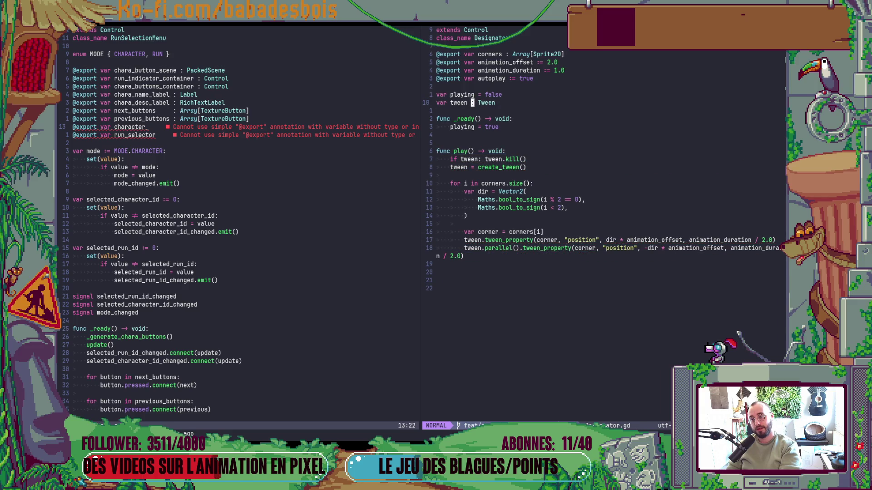
{"action": "type", "text": "beas"}
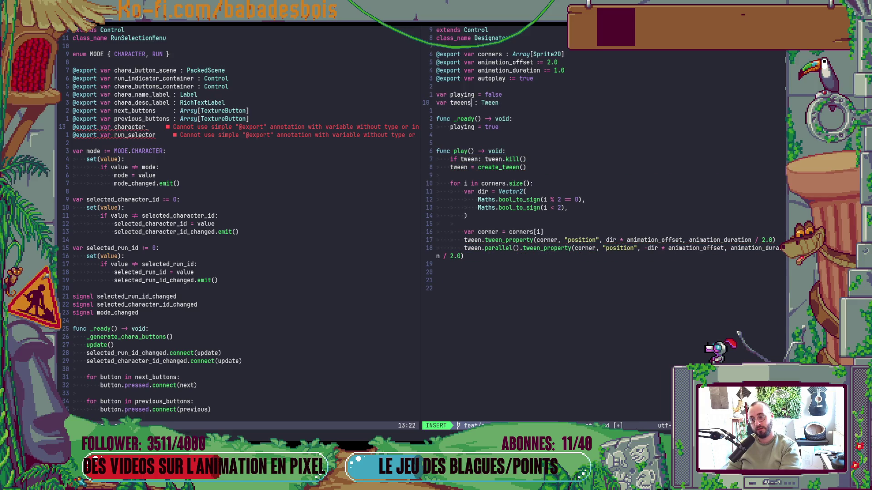
{"action": "key", "text": "Escape"}
{"action": "key", "text": "w"}
{"action": "key", "text": "w"}
{"action": "type", "text": "iArray"}
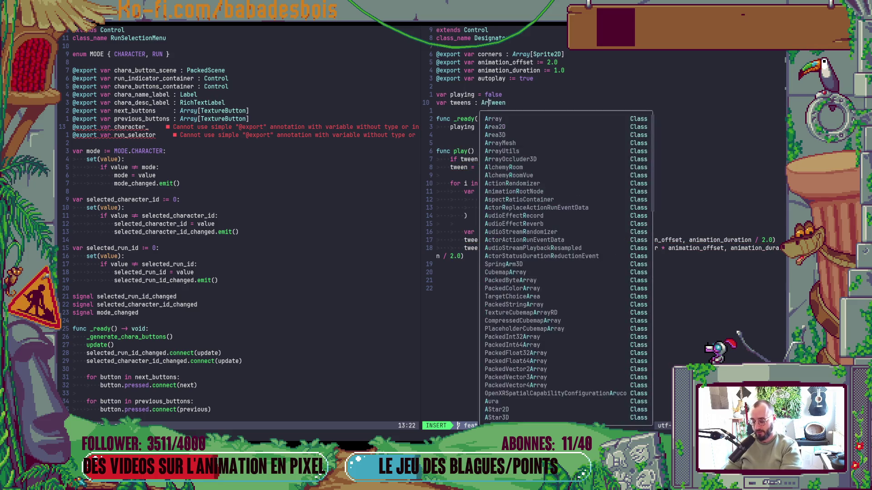
{"action": "type", "text": "["}
{"action": "key", "text": "End"}
{"action": "type", "text": "]"}
{"action": "key", "text": "Escape"}
- Open blank lines above func play() for a new function
{"action": "key", "text": "j"}
{"action": "key", "text": "j"}
{"action": "key", "text": "j"}
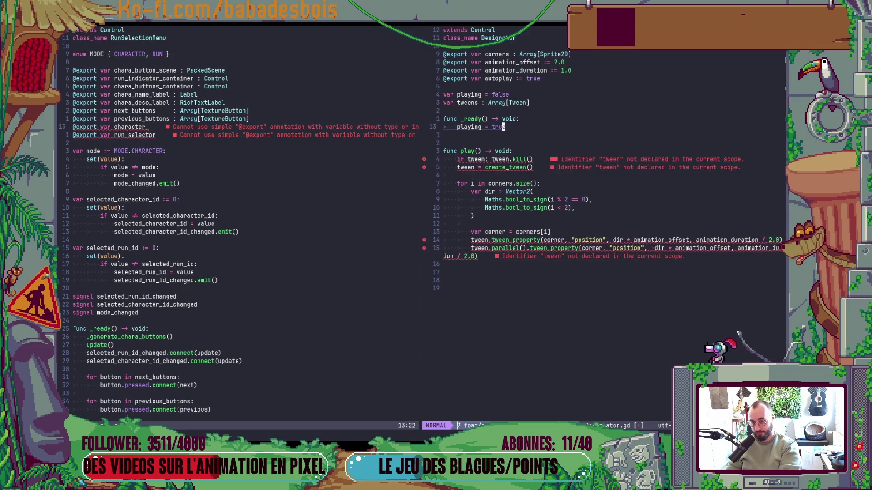
{"action": "key", "text": "shift+v"}
{"action": "key", "text": "j"}
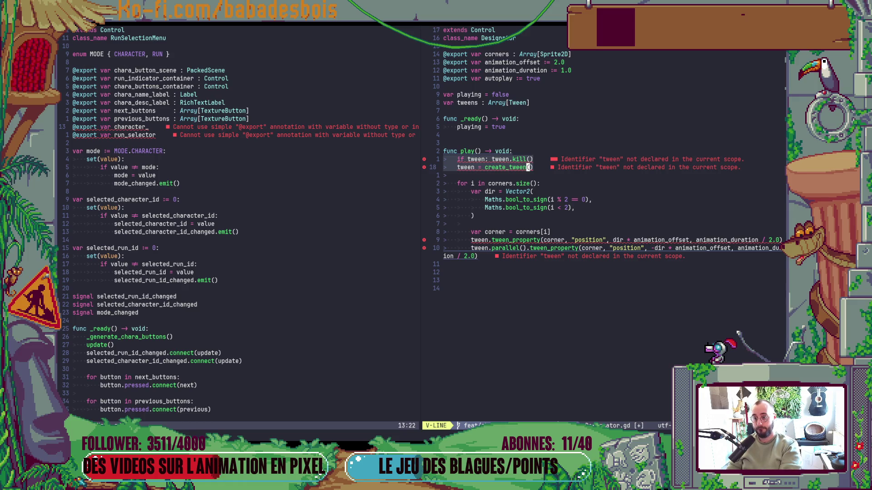
{"action": "key", "text": "Escape"}
{"action": "key", "text": "k"}
{"action": "key", "text": "k"}
{"action": "key", "text": "O"}
{"action": "key", "text": "Return"}
{"action": "key", "text": "Return"}
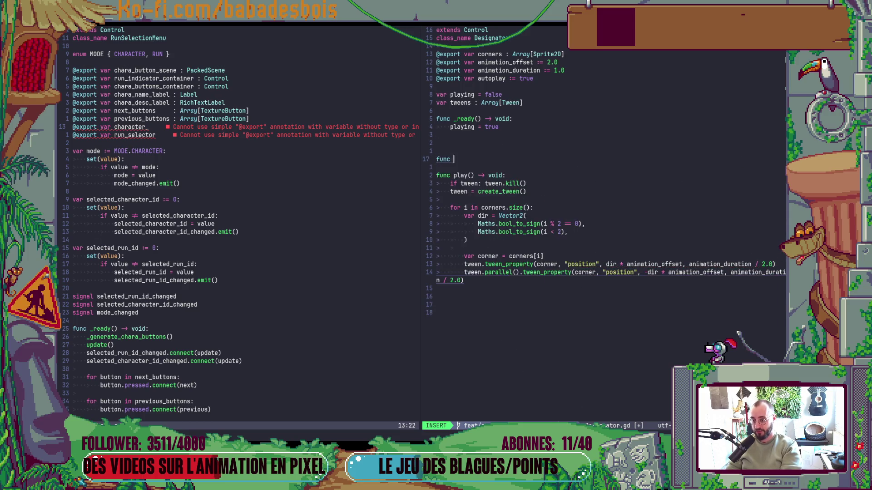
- Write a 'func stop() -> void:' header with a for line, moving the function up one line
{"action": "type", "text": "func stop"}
{"action": "type", "text": "() "}
{"action": "type", "text": "-> void"}
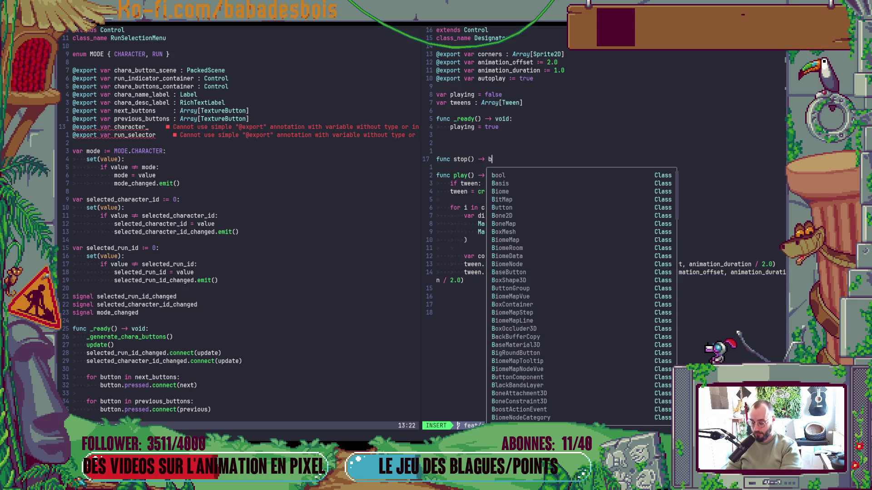
{"action": "type", "text": ":"}
{"action": "key", "text": "Return"}
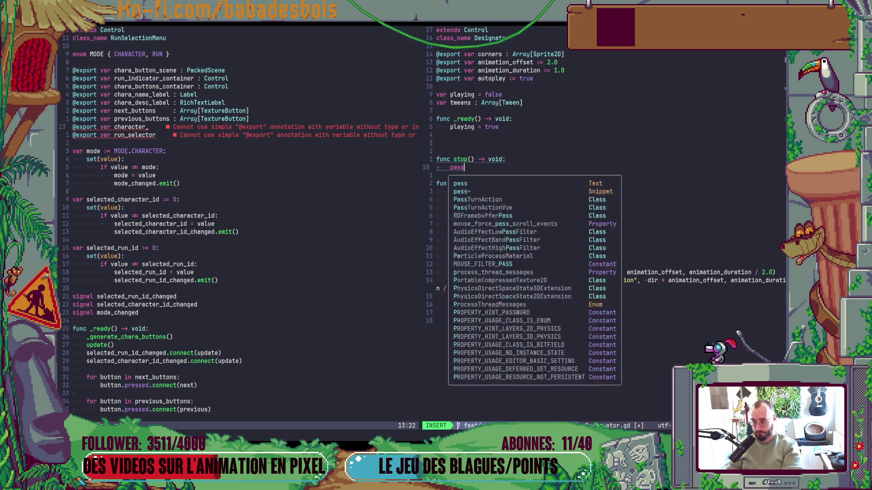
{"action": "type", "text": "for"}
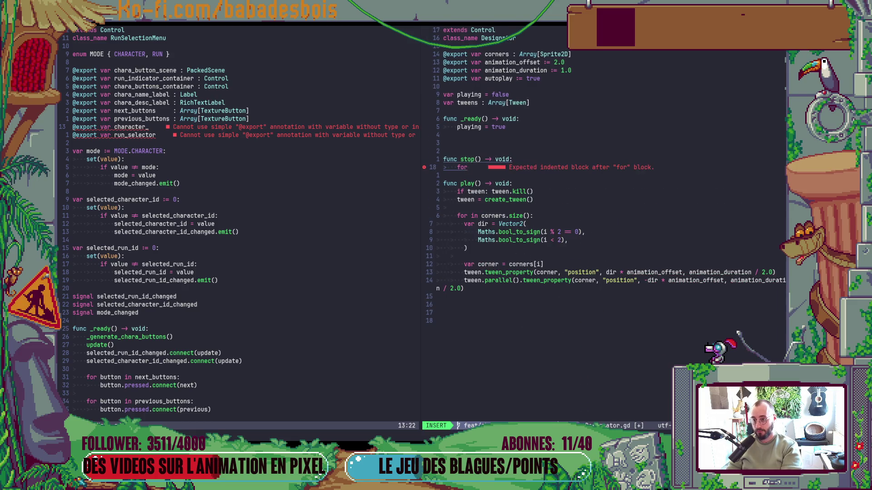
{"action": "key", "text": "Escape"}
{"action": "type", "text": "Op"}
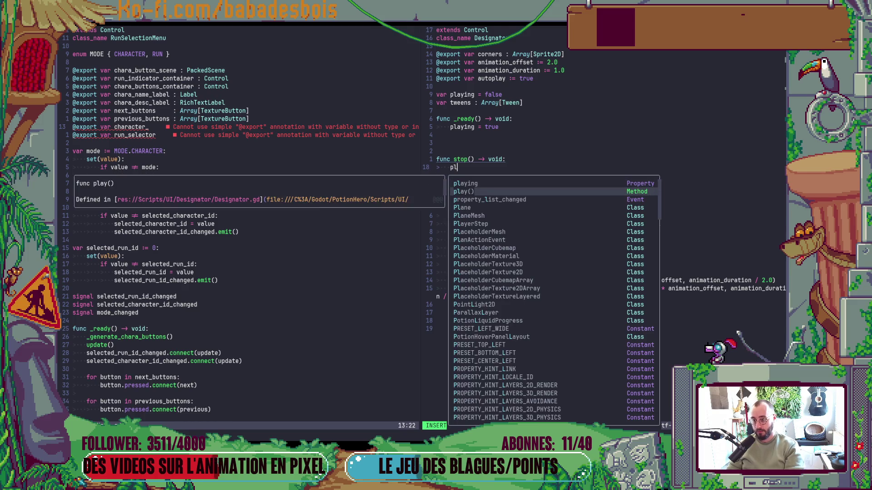
{"action": "key", "text": "Escape"}
{"action": "key", "text": "d"}
{"action": "key", "text": "d"}
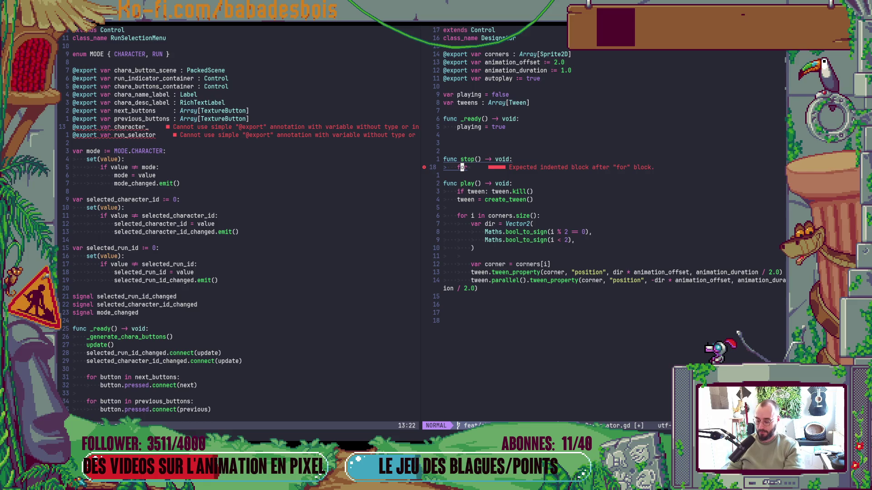
{"action": "key", "text": "k"}
{"action": "key", "text": "V"}
{"action": "key", "text": "j"}
{"action": "key", "text": "K"}
{"action": "key", "text": "Escape"}
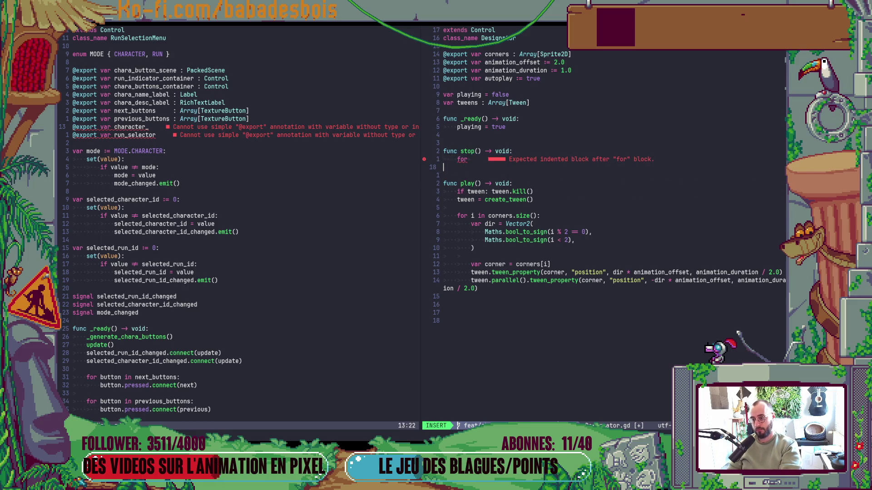
- Complete the body as 'for tween in tweens:' calling tween.kill(), then save
{"action": "key", "text": "A"}
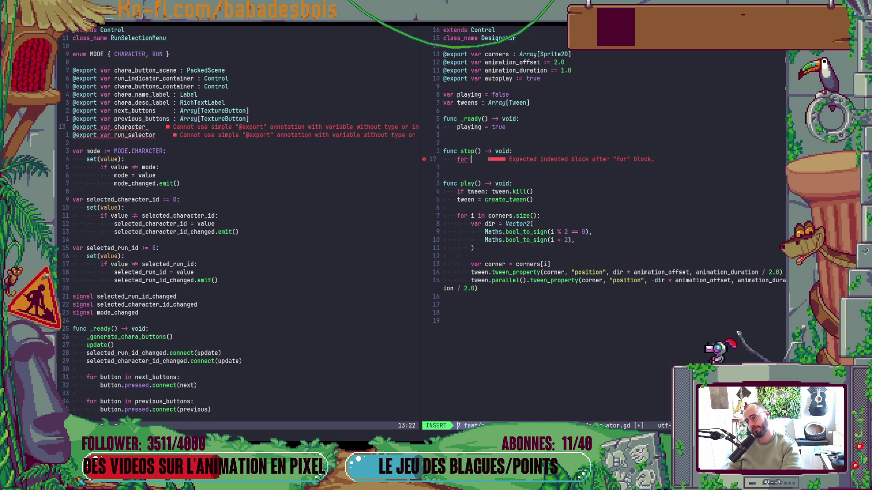
{"action": "type", "text": "t"}
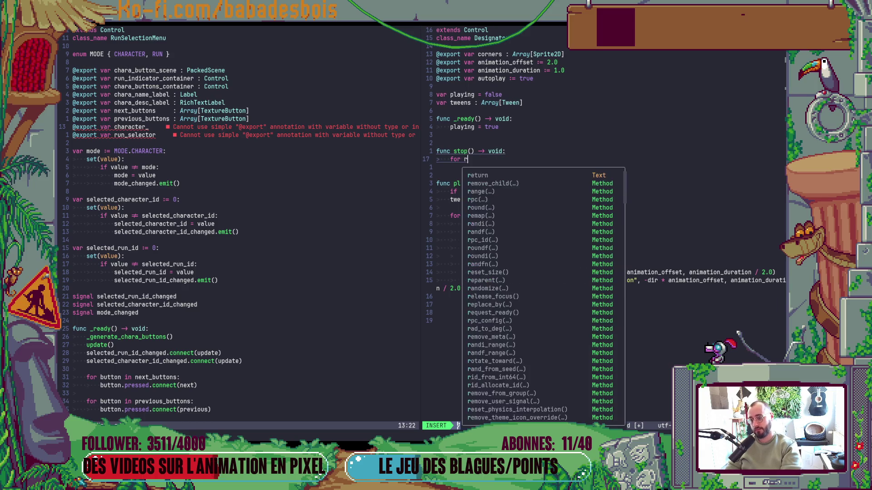
{"action": "type", "text": "ween "}
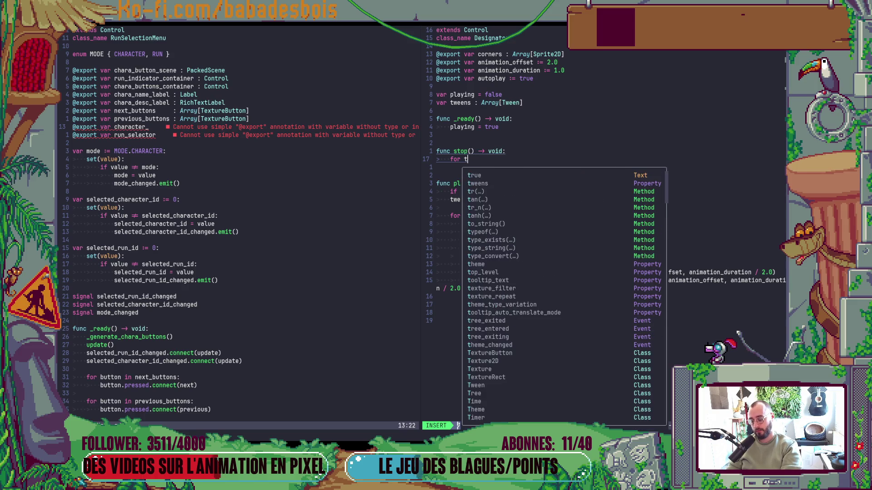
{"action": "type", "text": "in tween"}
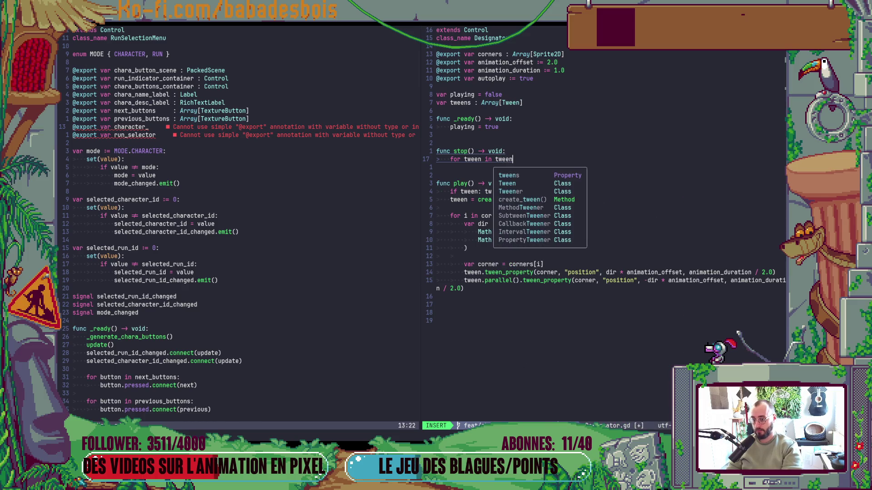
{"action": "type", "text": "s:"}
{"action": "key", "text": "Return"}
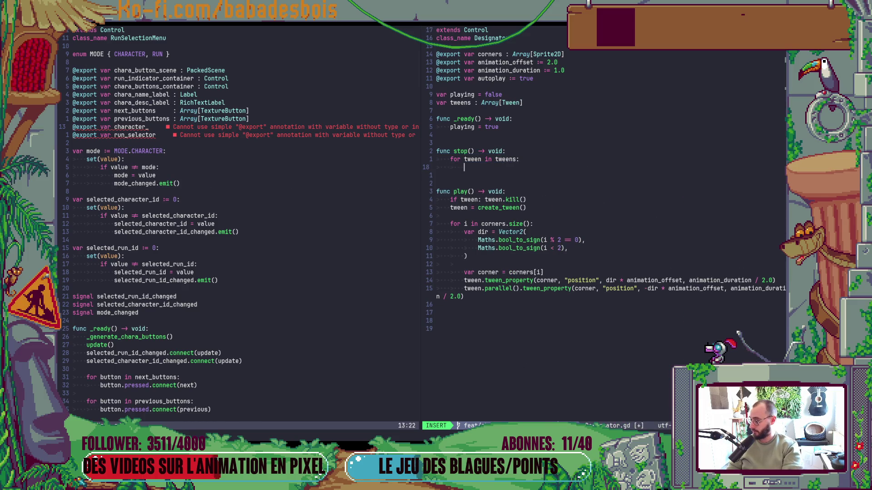
{"action": "type", "text": "tween"}
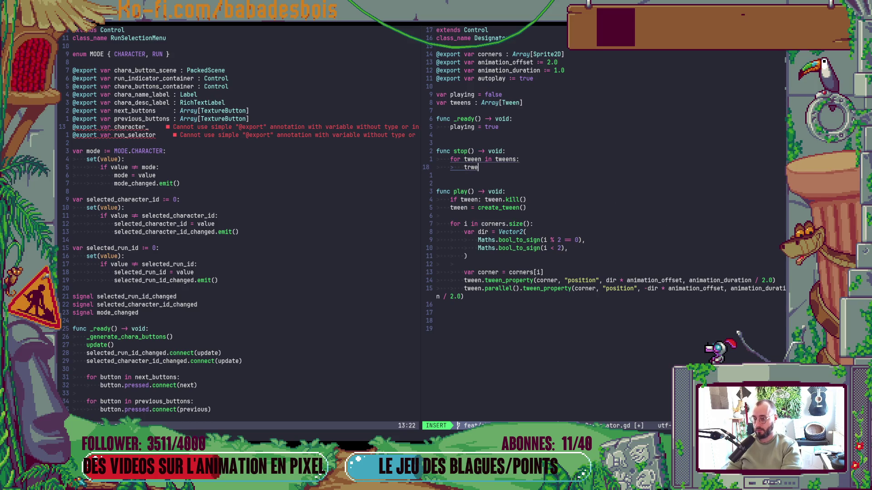
{"action": "type", "text": ".kill"}
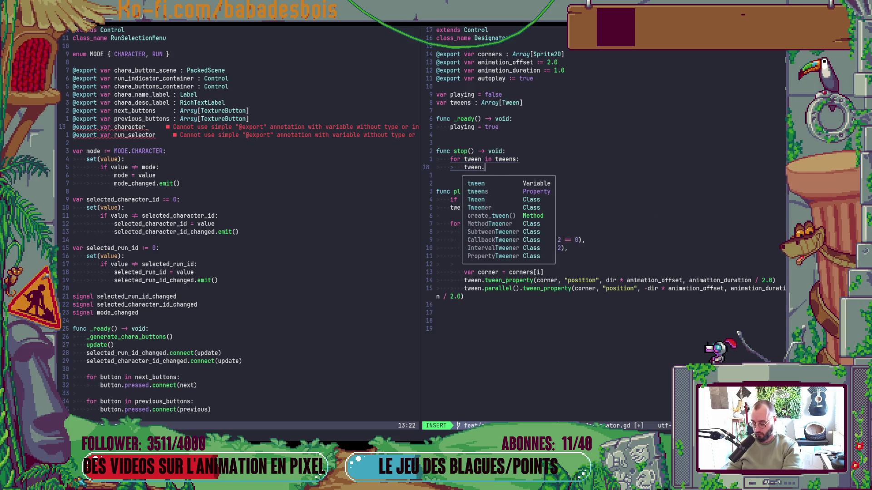
{"action": "key", "text": "Return"}
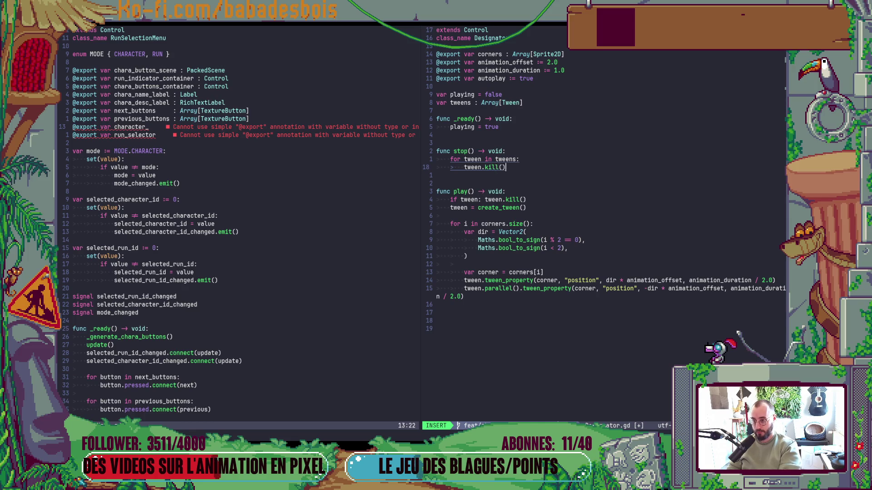
{"action": "key", "text": "Escape"}
{"action": "key", "text": "ctrl+s"}
- Replace the 'if tween: tween.kill()' line in play() with a stop() call and save
{"action": "key", "text": "j"}
{"action": "key", "text": "j"}
{"action": "key", "text": "j"}
{"action": "key", "text": "j"}
{"action": "key", "text": "b"}
{"action": "key", "text": "b"}
{"action": "key", "text": "b"}
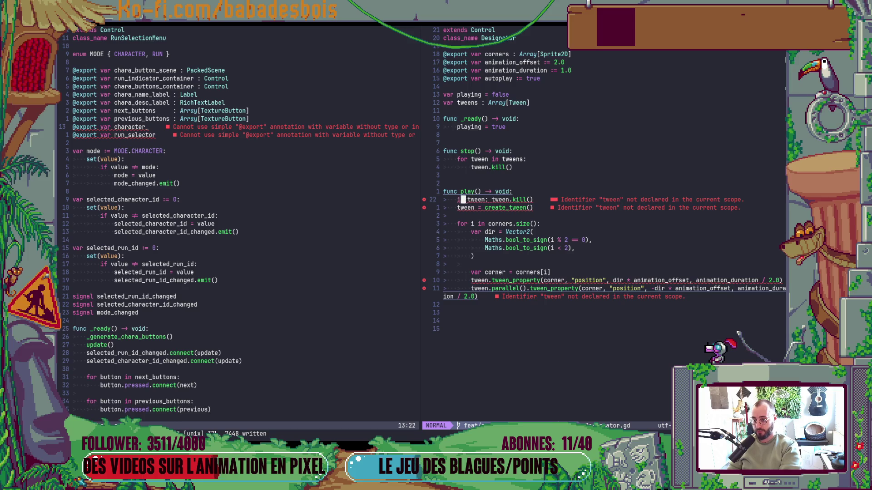
{"action": "key", "text": "c"}
{"action": "key", "text": "c"}
{"action": "type", "text": "stpr"}
{"action": "key", "text": "BackSpace"}
{"action": "type", "text": "op"}
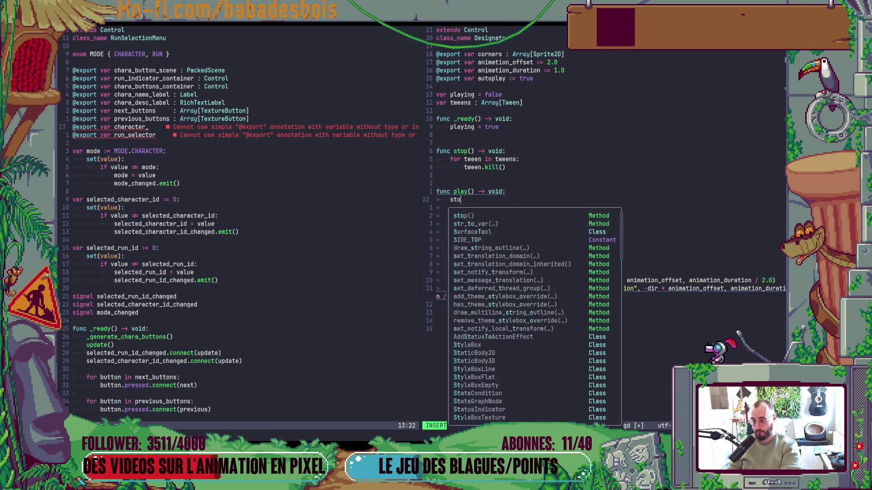
{"action": "key", "text": "Return"}
{"action": "key", "text": "Escape"}
{"action": "key", "text": "colon"}
{"action": "type", "text": "w"}
{"action": "key", "text": "Return"}
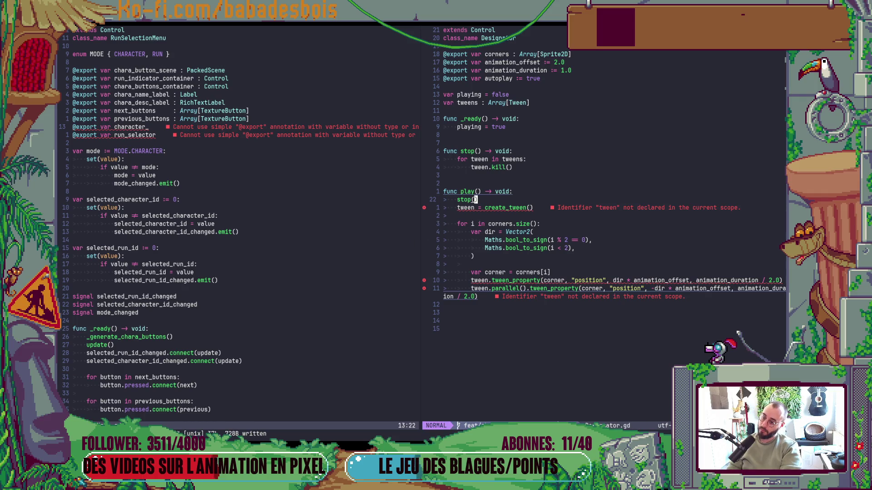
- Delete the old 'tween = create_tween()' line above the corners loop
{"action": "key", "text": "asciicircum"}
{"action": "key", "text": "j"}
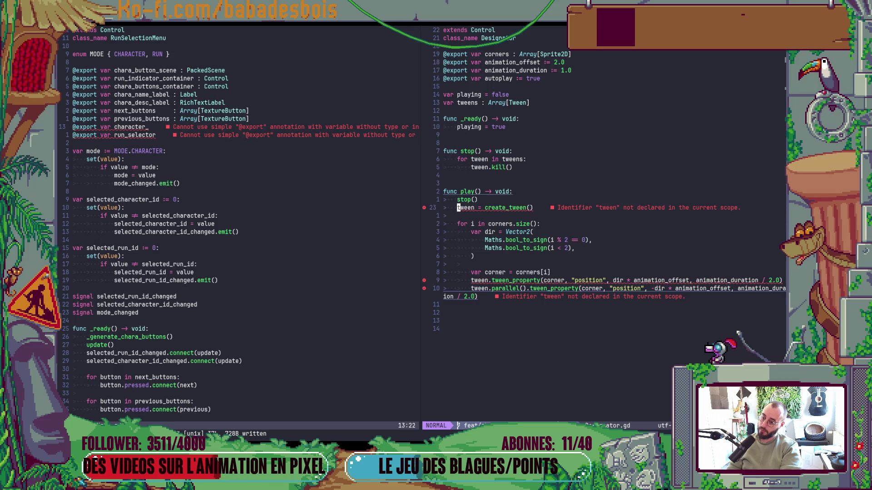
{"action": "key", "text": "d"}
{"action": "key", "text": "d"}
{"action": "key", "text": "j"}
{"action": "key", "text": "j"}
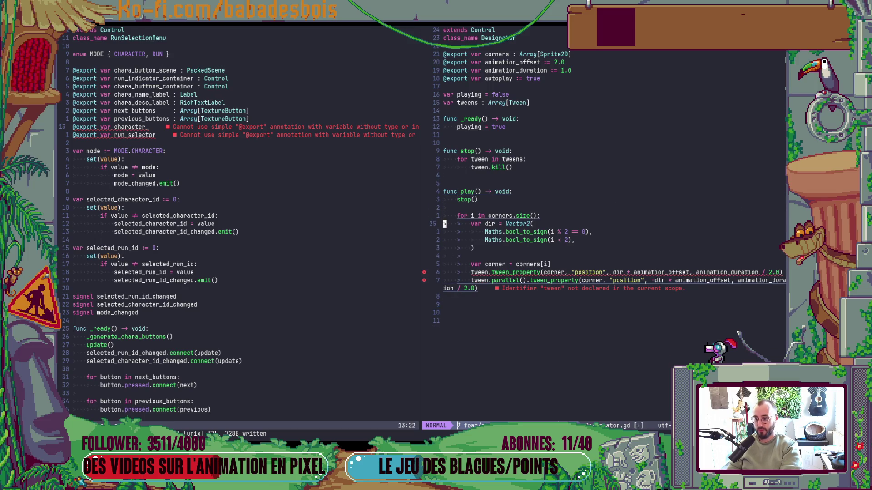
{"action": "key", "text": "k"}
{"action": "key", "text": "k"}
{"action": "key", "text": "A"}
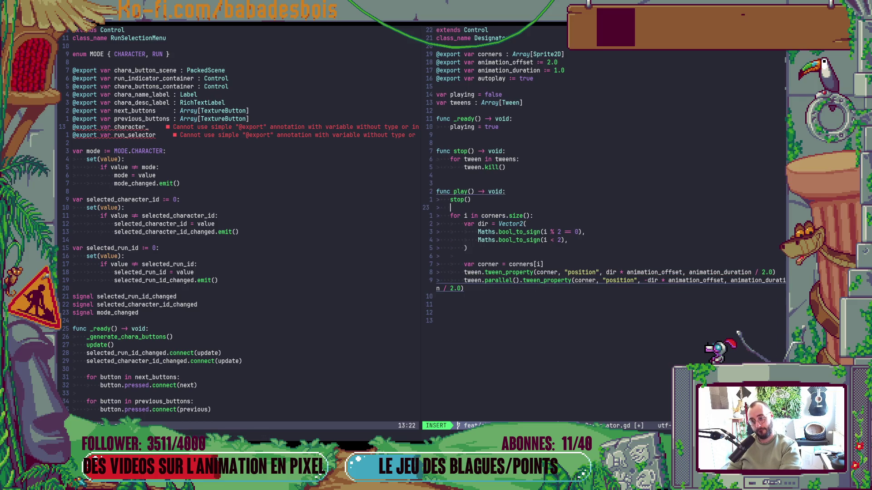
{"action": "key", "text": "Escape"}
- Add 'var tween = create_tween()' inside the corners loop
{"action": "type", "text": "j"}
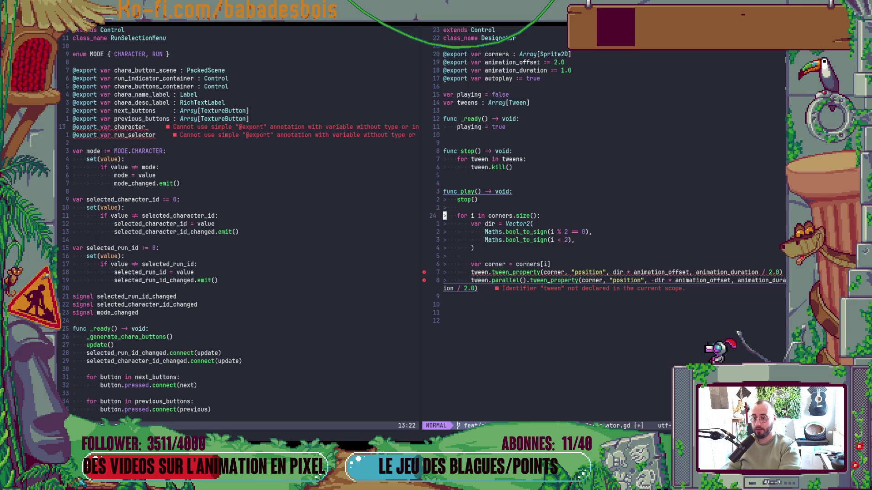
{"action": "type", "text": "ovar tween"}
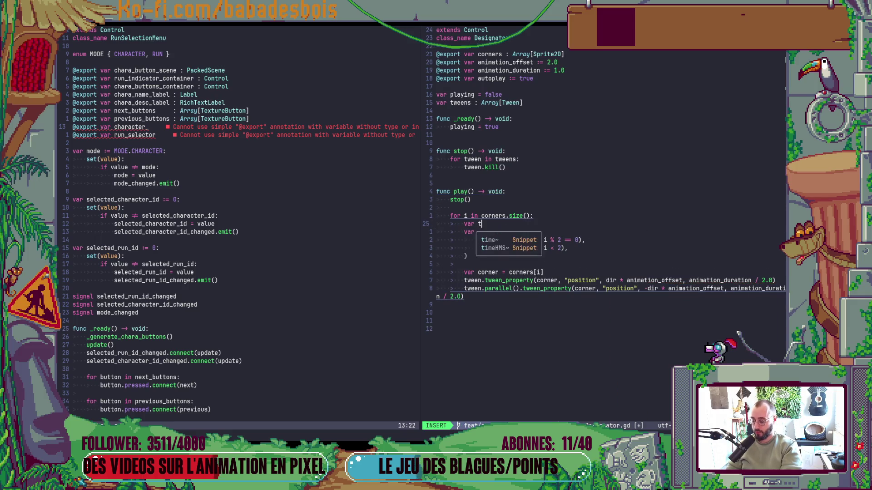
{"action": "type", "text": "s ="}
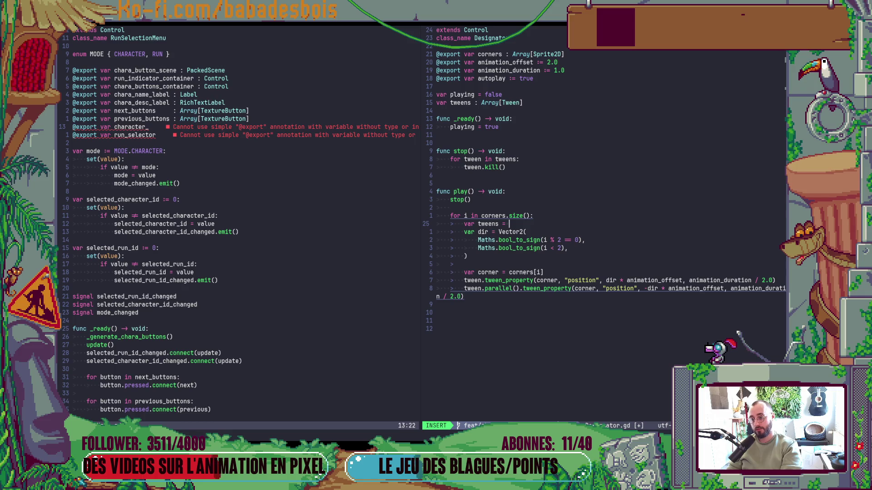
{"action": "key", "text": "BackSpace"}
{"action": "key", "text": "BackSpace"}
{"action": "key", "text": "BackSpace"}
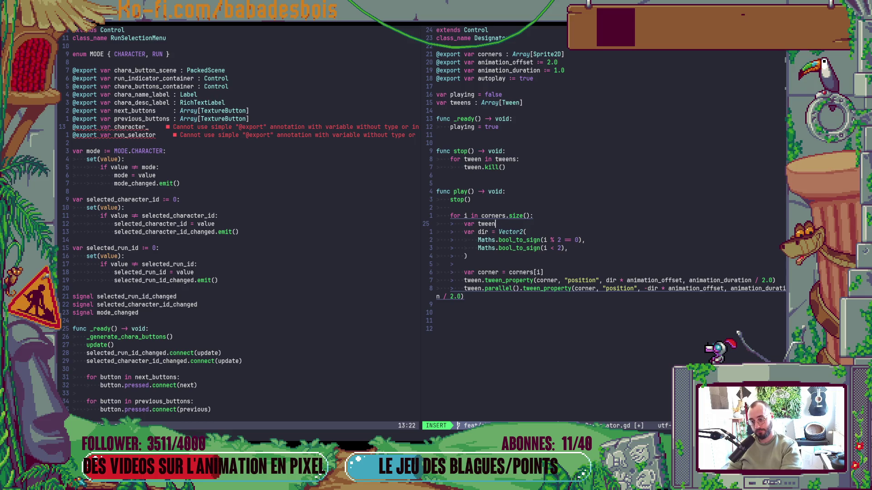
{"action": "type", "text": "s."}
{"action": "key", "text": "Escape"}
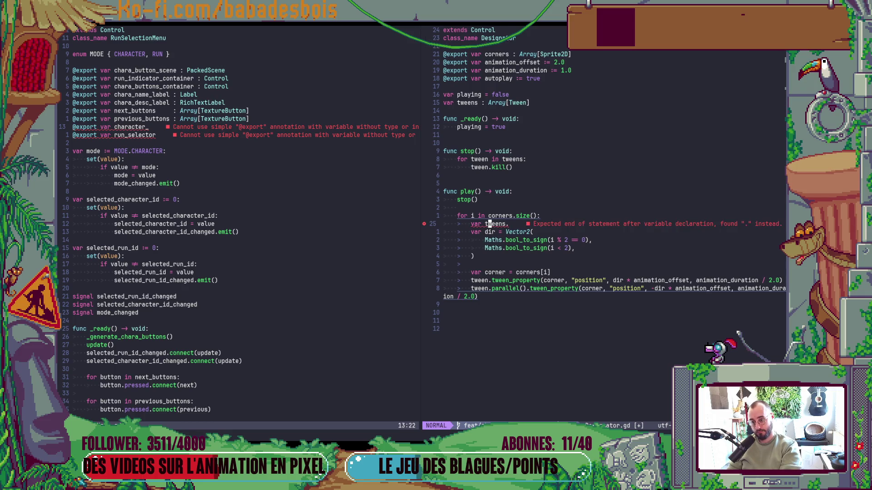
{"action": "key", "text": "x"}
{"action": "key", "text": "r"}
{"action": "key", "text": "n"}
{"action": "key", "text": "A"}
{"action": "key", "text": "BackSpace"}
{"action": "type", "text": "= cre"}
{"action": "key", "text": "Tab"}
{"action": "key", "text": "Return"}
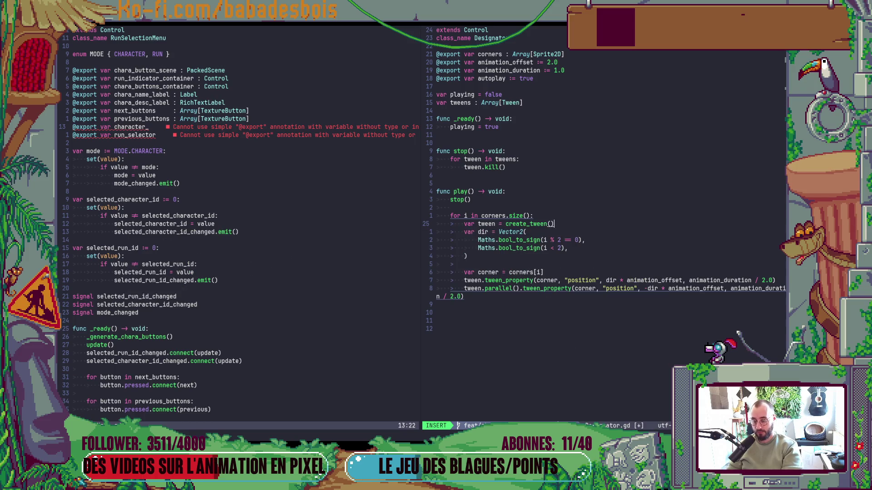
- Add 'tweens.append(tween)' below it and save the script
{"action": "key", "text": "Return"}
{"action": "type", "text": "twen"}
{"action": "key", "text": "Tab"}
{"action": "type", "text": ".ap"}
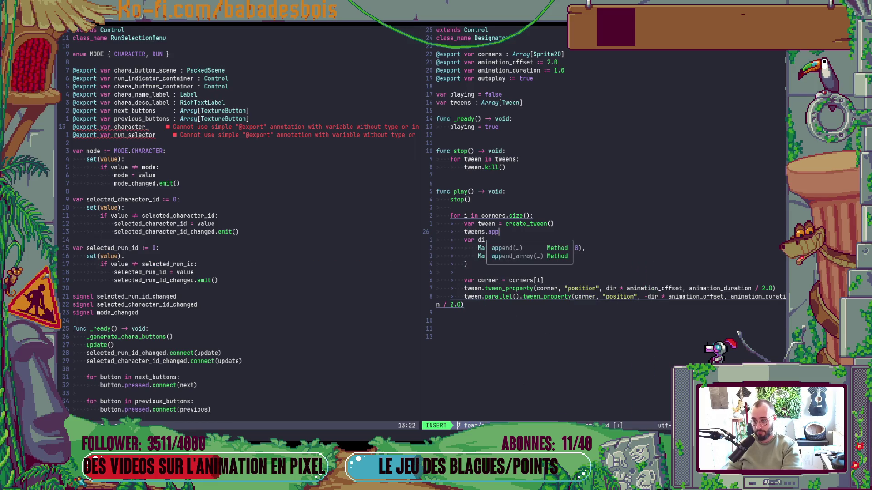
{"action": "key", "text": "Tab"}
{"action": "type", "text": "tween)"}
{"action": "key", "text": "Escape"}
{"action": "type", "text": ":w"}
{"action": "key", "text": "Return"}
- Add 'tween.set_loops()' after the parallel tween line and save
{"action": "key", "text": "j"}
{"action": "key", "text": "j"}
{"action": "key", "text": "j"}
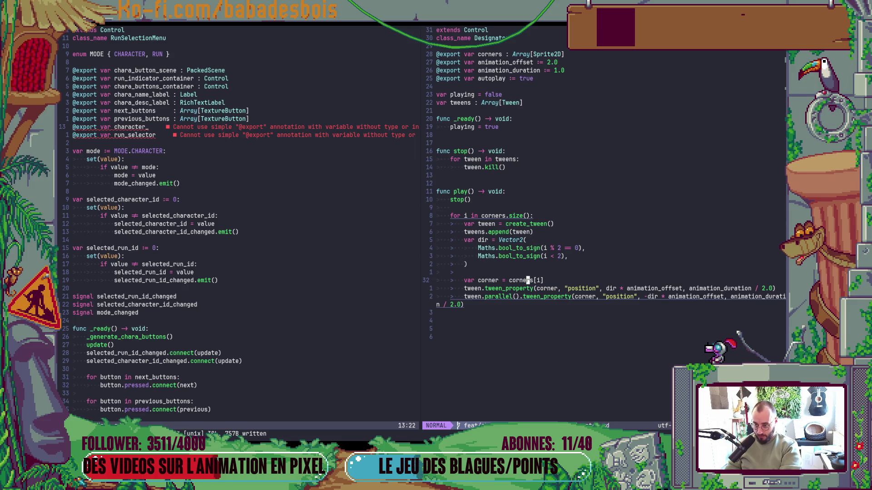
{"action": "key", "text": "j"}
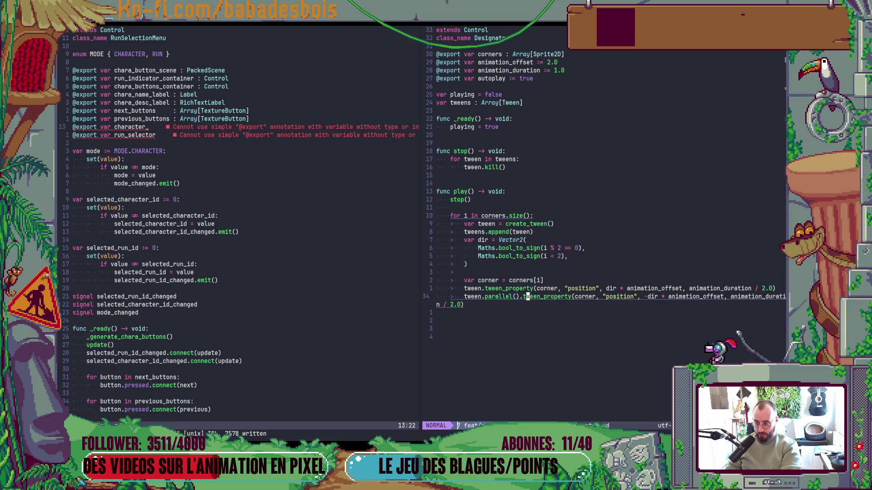
{"action": "type", "text": "otween"}
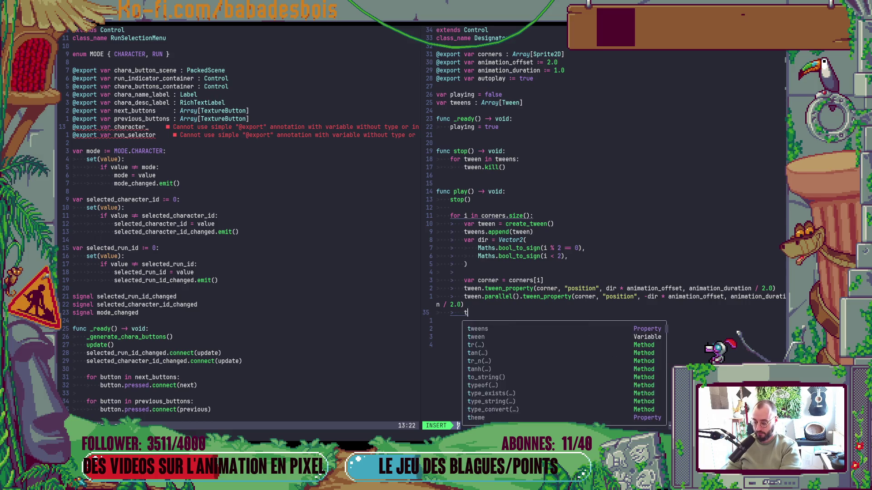
{"action": "type", "text": ".set_l"}
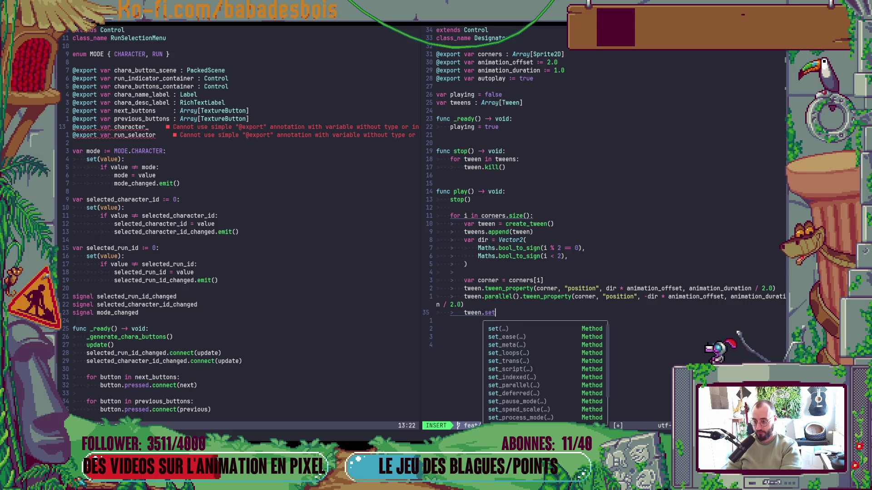
{"action": "key", "text": "Tab"}
{"action": "key", "text": "Return"}
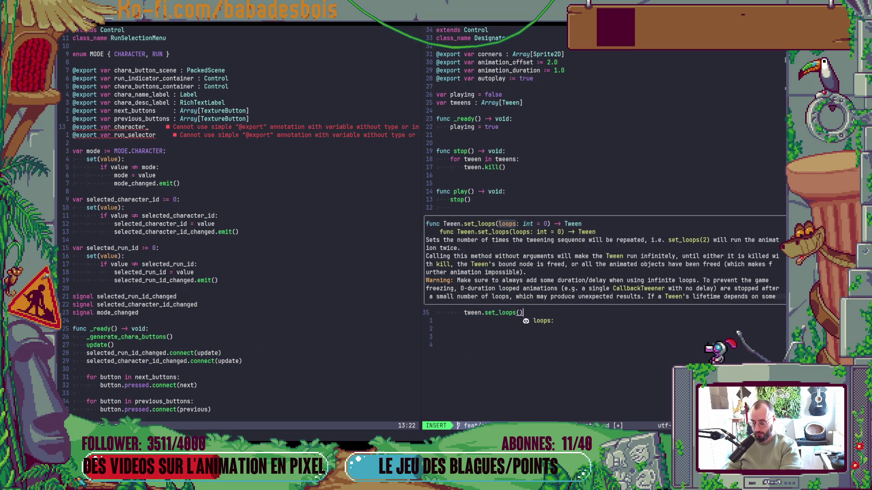
{"action": "key", "text": "Escape"}
{"action": "key", "text": "Return"}
{"action": "key", "text": "k"}
{"action": "key", "text": "k"}
{"action": "key", "text": "k"}
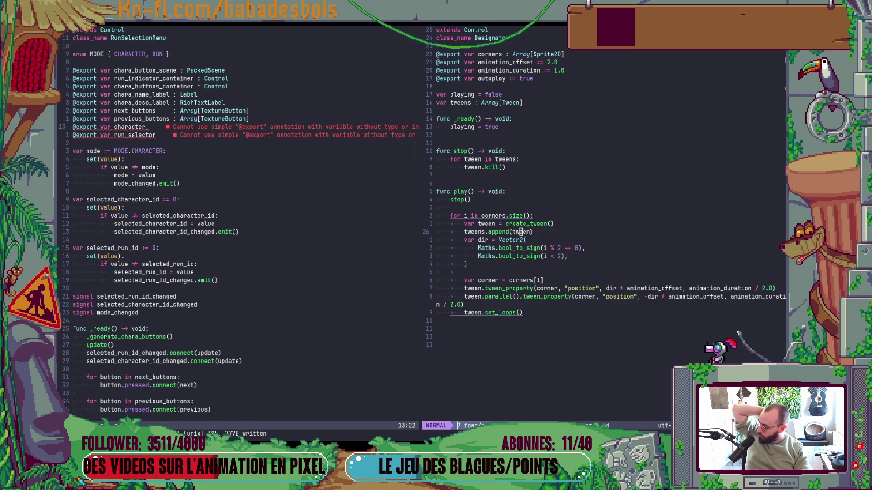
{"action": "key", "text": "alt+Tab"}
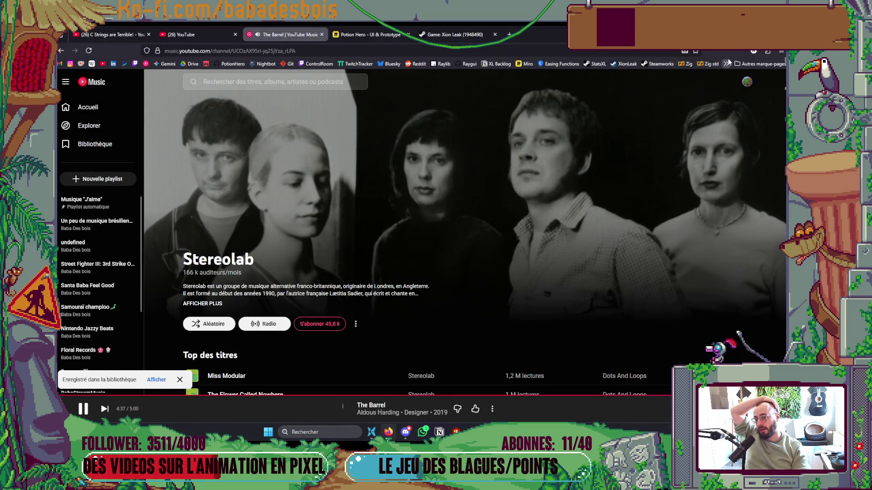
- Check the Xion Leak Steamworks sales report, then return to the Neovim tween code
{"action": "left_click", "coordinate": [370, 34]}
{"action": "left_click", "coordinate": [456, 26]}
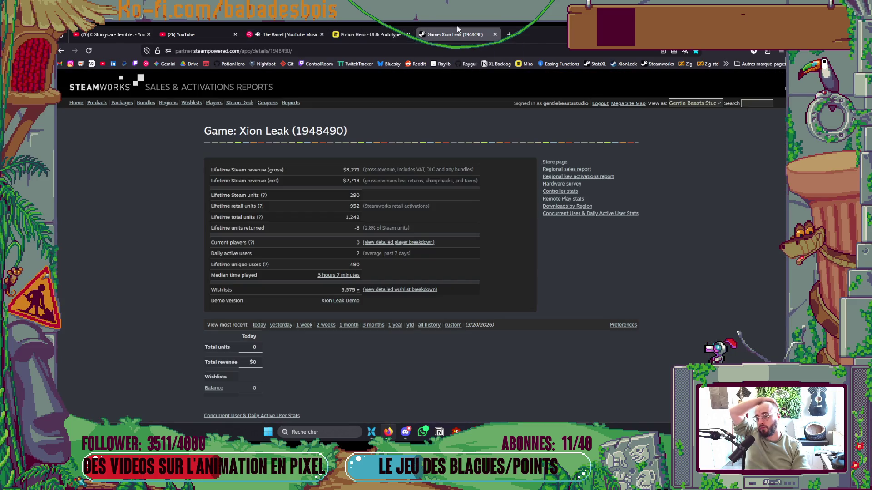
{"action": "key", "text": "alt+Tab"}
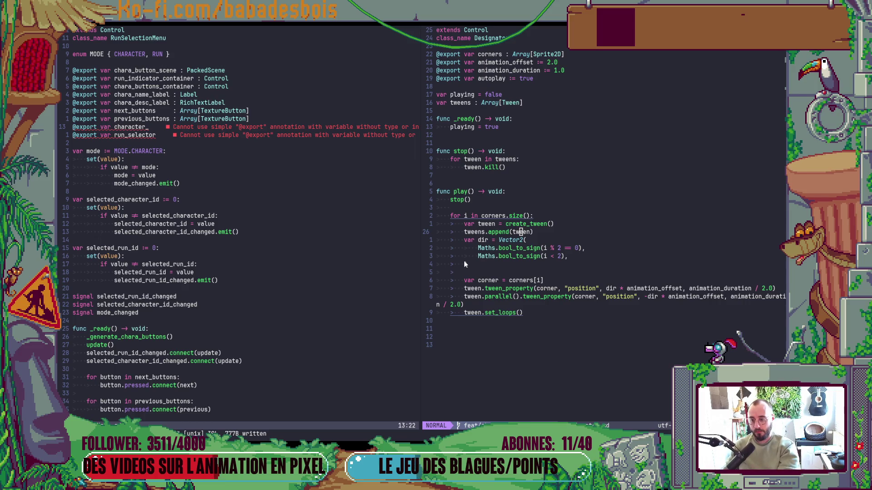
- Rename the first export to 'character_designator' with type Designator
{"action": "scroll", "coordinate": [538, 314], "scroll_direction": "down", "scroll_amount": 3}
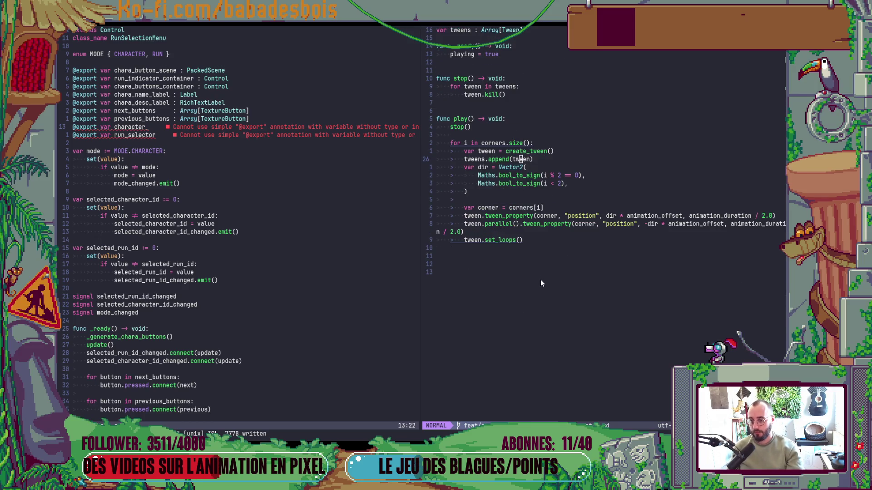
{"action": "scroll", "coordinate": [541, 279], "scroll_direction": "up", "scroll_amount": 3}
{"action": "left_click", "coordinate": [507, 314]}
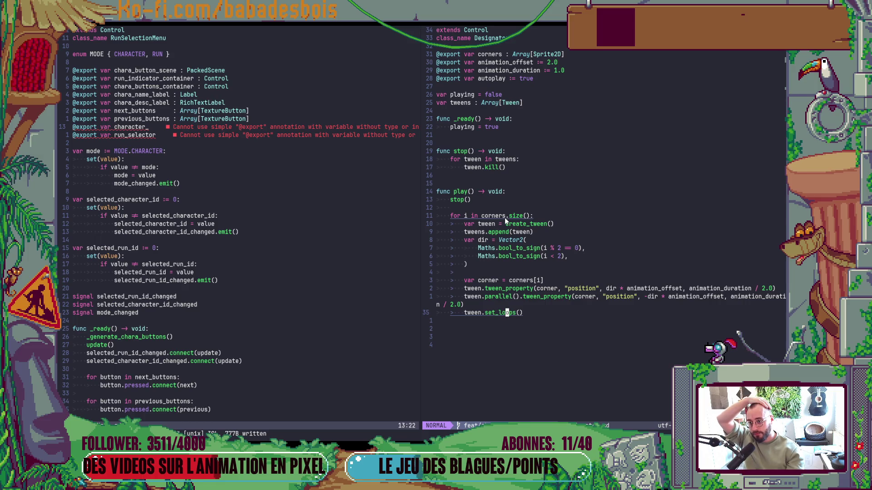
{"action": "left_click", "coordinate": [173, 130]}
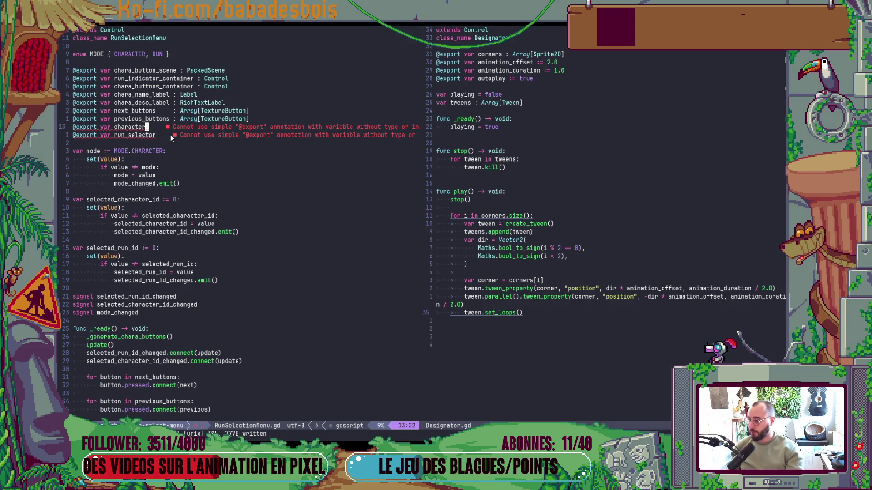
{"action": "type", "text": "Adeisg"}
{"action": "key", "text": "BackSpace"}
{"action": "key", "text": "BackSpace"}
{"action": "key", "text": "BackSpace"}
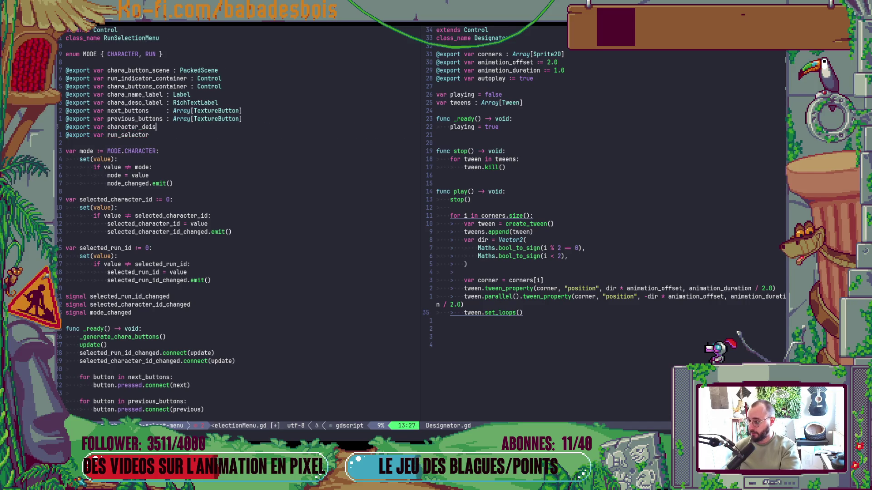
{"action": "type", "text": "signator : Desi"}
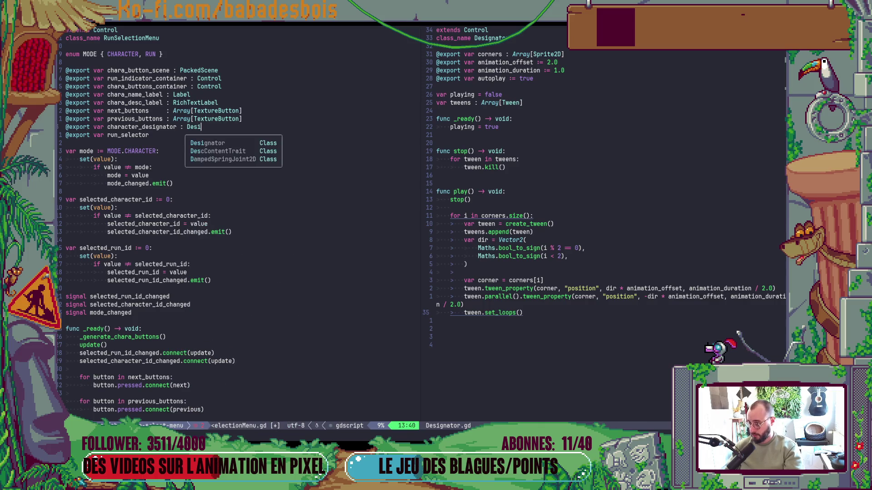
{"action": "key", "text": "Return"}
{"action": "key", "text": "Escape"}
- Rename the run_selector export to 'run_designator' with type Designator
{"action": "key", "text": "j"}
{"action": "key", "text": "b"}
{"action": "key", "text": "l"}
{"action": "key", "text": "l"}
{"action": "key", "text": "l"}
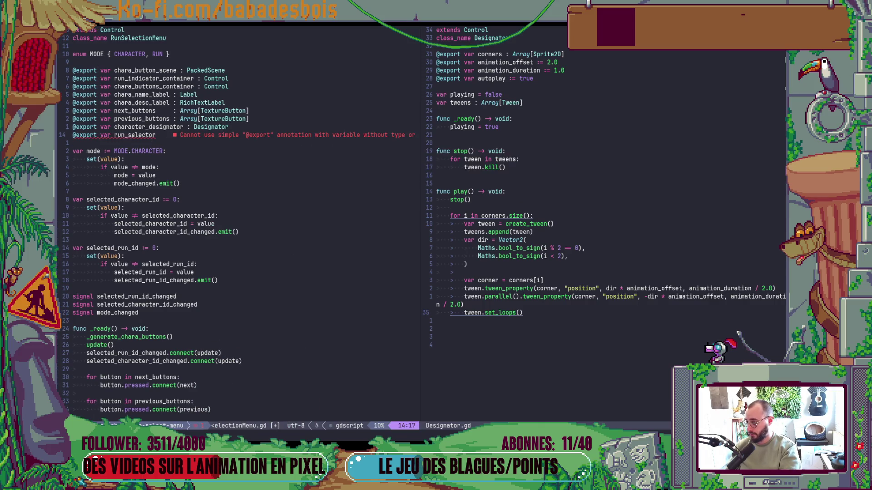
{"action": "type", "text": "cwdesignato"}
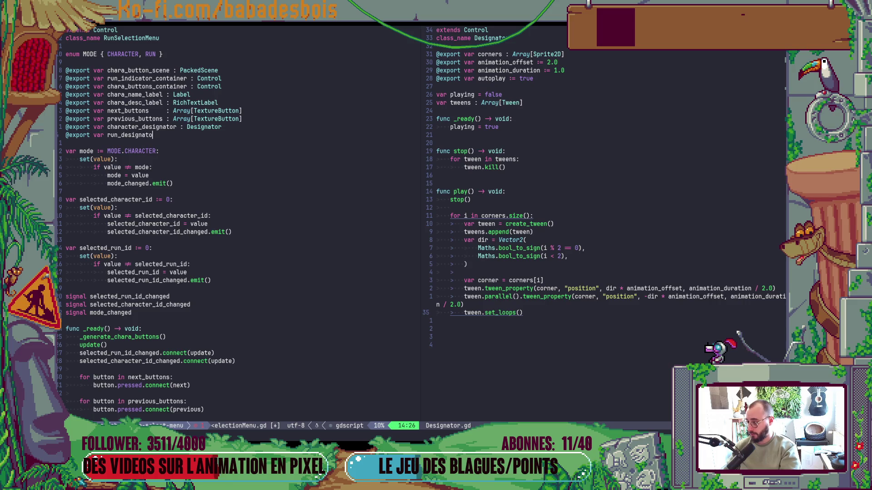
{"action": "type", "text": "r : D"}
{"action": "key", "text": "Return"}
{"action": "key", "text": "Escape"}
- Align the two Designator export declarations
{"action": "key", "text": "k"}
{"action": "key", "text": "0"}
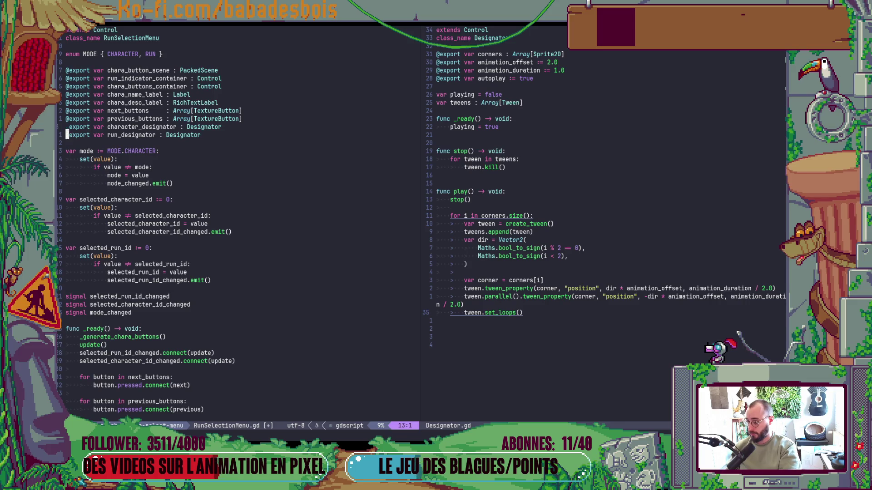
{"action": "key", "text": "j"}
{"action": "key", "text": "y"}
{"action": "key", "text": "y"}
{"action": "key", "text": "4"}
{"action": "key", "text": "p"}
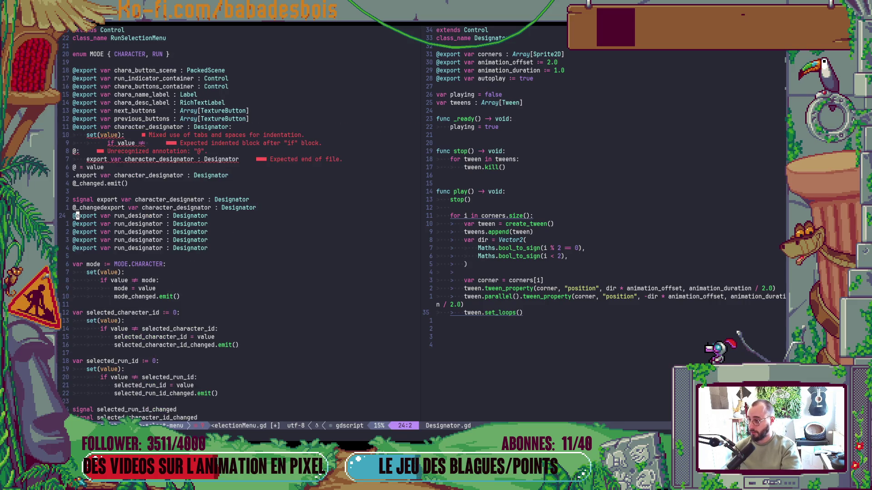
{"action": "key", "text": "u"}
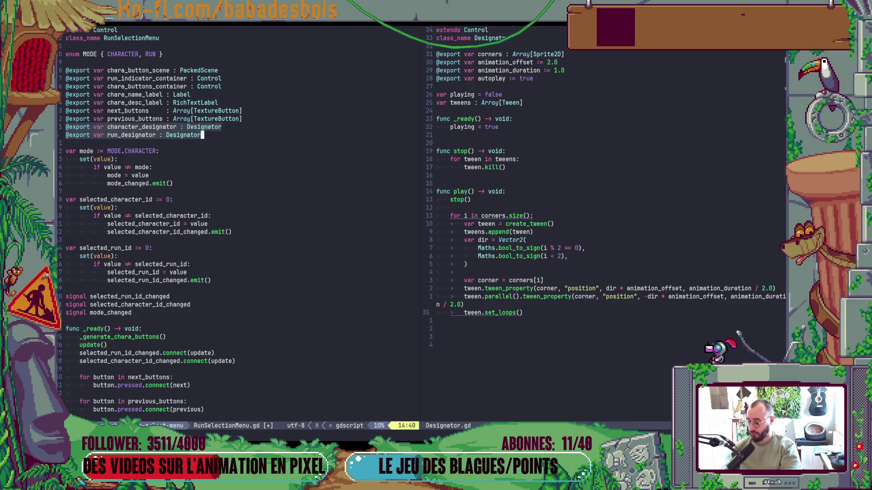
{"action": "key", "text": "&"}
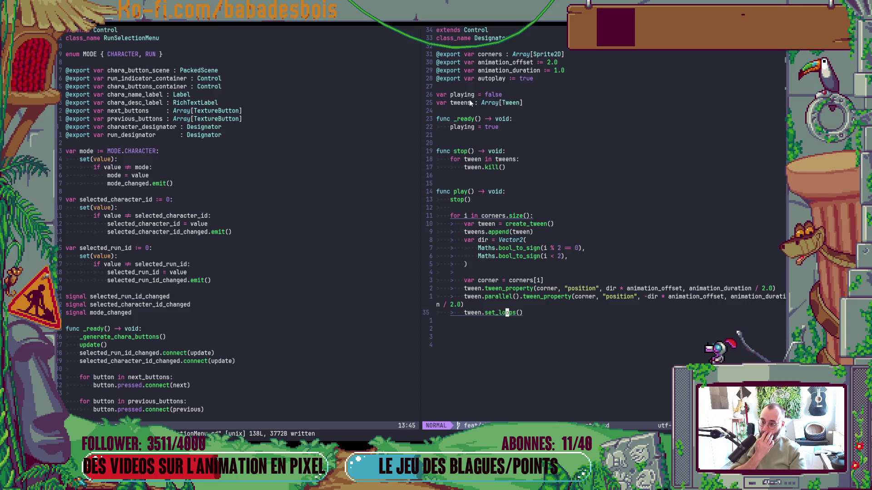
- Delete the 'var playing' declaration and the 'playing = true' line
{"action": "left_click_drag", "start_coordinate": [470, 104], "coordinate": [452, 95]}
{"action": "left_click", "coordinate": [493, 94]}
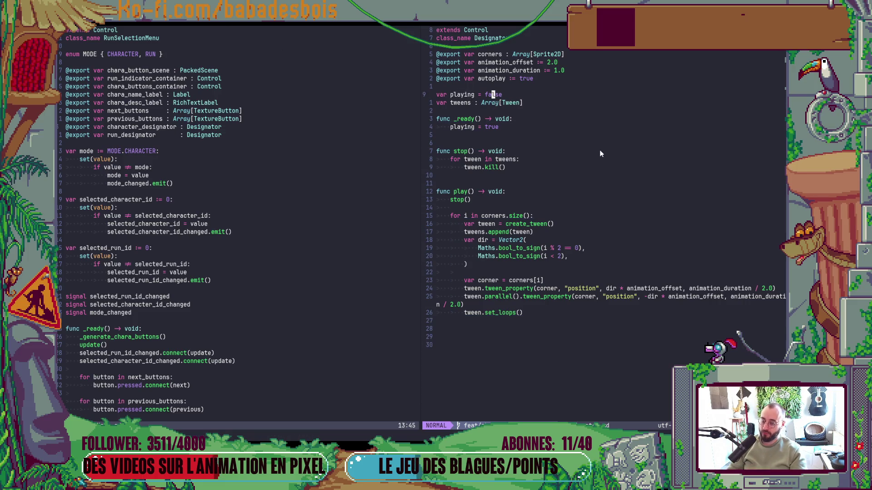
{"action": "key", "text": "d"}
{"action": "key", "text": "d"}
{"action": "key", "text": "j"}
{"action": "key", "text": "j"}
{"action": "key", "text": "j"}
{"action": "key", "text": "k"}
{"action": "key", "text": "d"}
{"action": "key", "text": "d"}
{"action": "key", "text": "k"}
- Add 'if autoplay: play()' to _ready(), save, and open blank lines below
{"action": "type", "text": "oif autoplay:"}
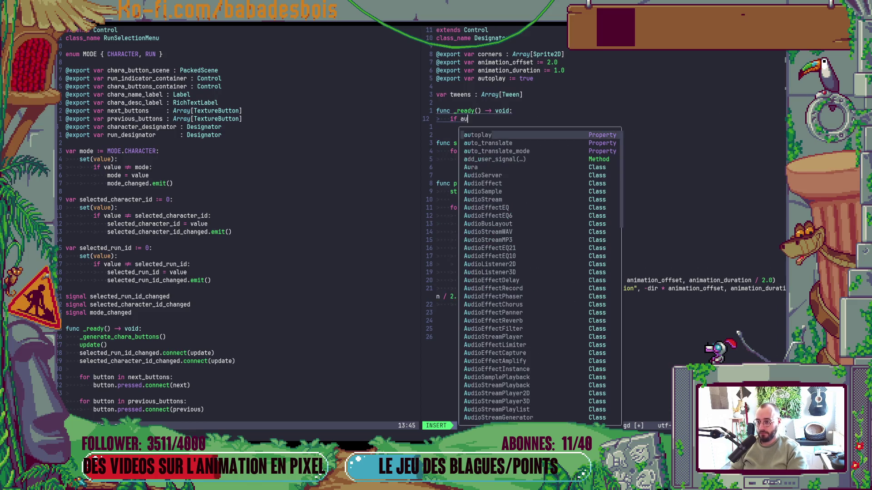
{"action": "key", "text": "Return"}
{"action": "type", "text": "pal"}
{"action": "key", "text": "BackSpace"}
{"action": "key", "text": "BackSpace"}
{"action": "type", "text": "lay"}
{"action": "key", "text": "Return"}
{"action": "key", "text": "Escape"}
{"action": "type", "text": ":w"}
{"action": "key", "text": "Return"}
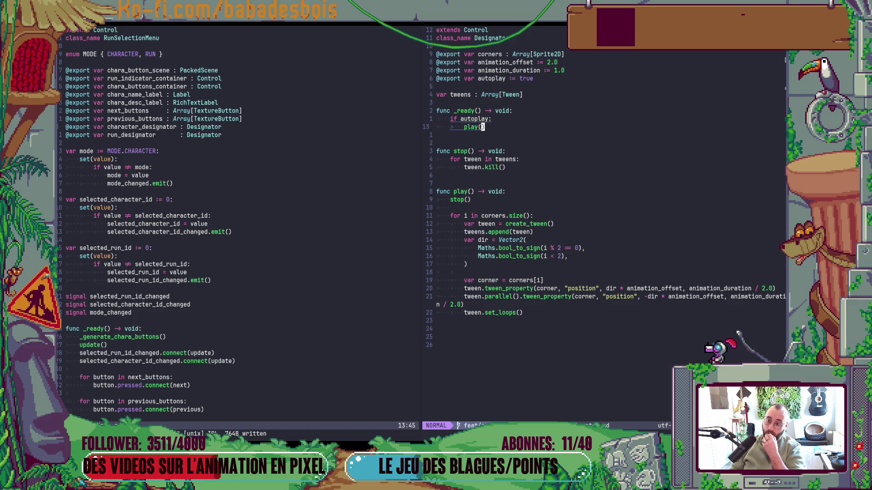
{"action": "key", "text": "o"}
{"action": "key", "text": "Return"}
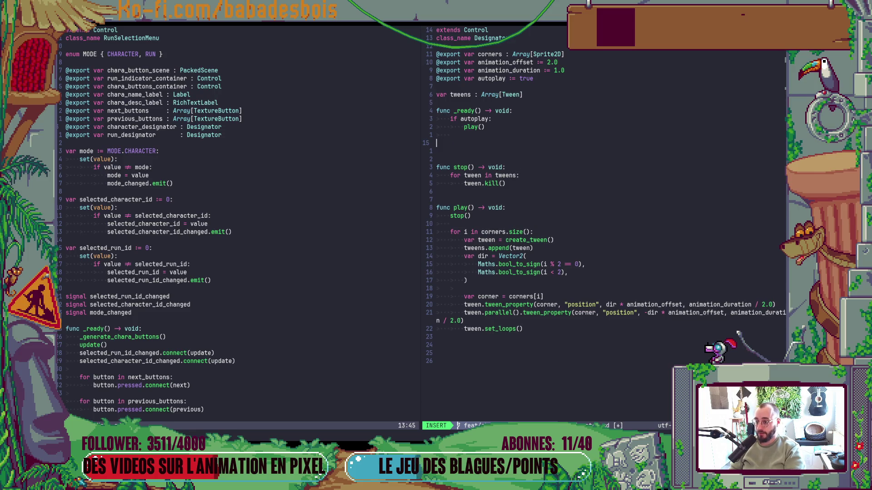
{"action": "key", "text": "Return"}
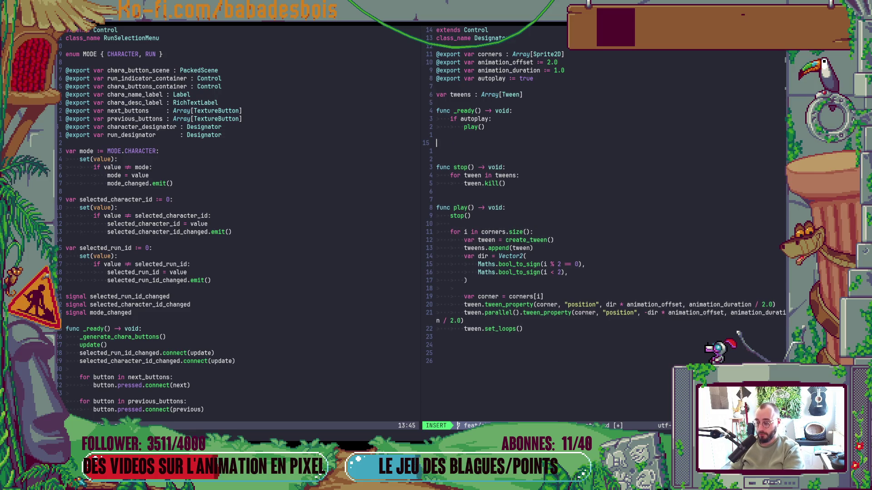
- Begin a 'func is' line and clear the list with 'tweens = []' after tween.kill()
{"action": "type", "text": "func is"}
{"action": "key", "text": "Escape"}
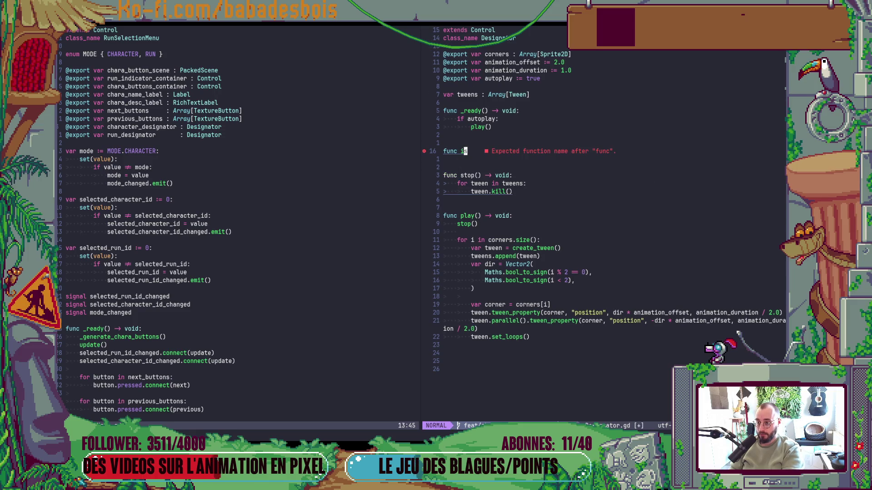
{"action": "key", "text": "j"}
{"action": "key", "text": "j"}
{"action": "key", "text": "j"}
{"action": "key", "text": "o"}
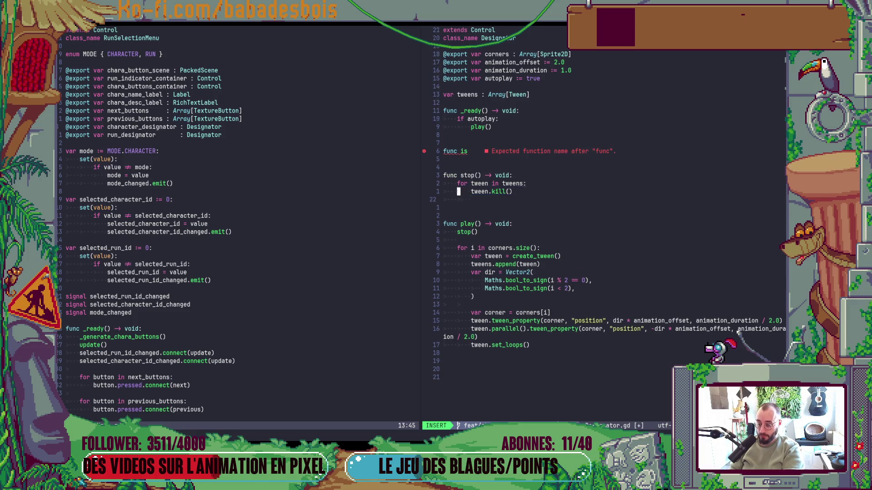
{"action": "type", "text": "tweens"}
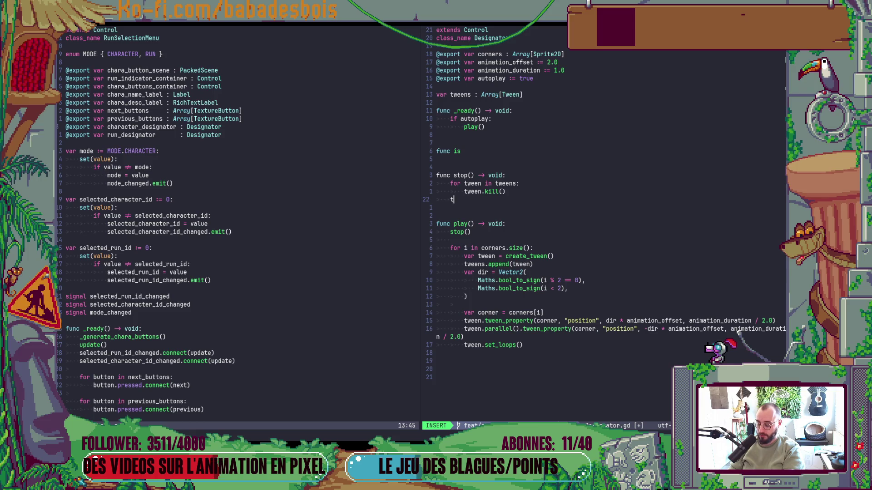
{"action": "type", "text": " = []"}
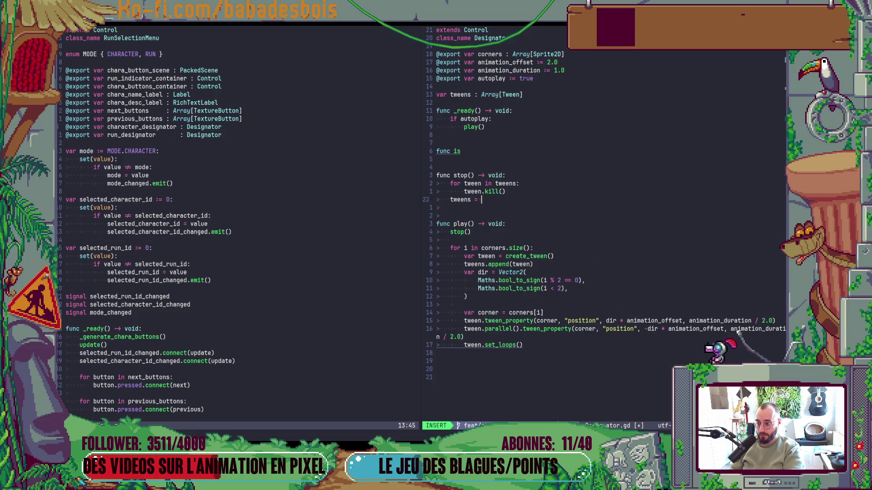
{"action": "key", "text": "Escape"}
- Complete the function header as 'func is_playing() -> bool:'
{"action": "key", "text": "k"}
{"action": "key", "text": "k"}
{"action": "key", "text": "k"}
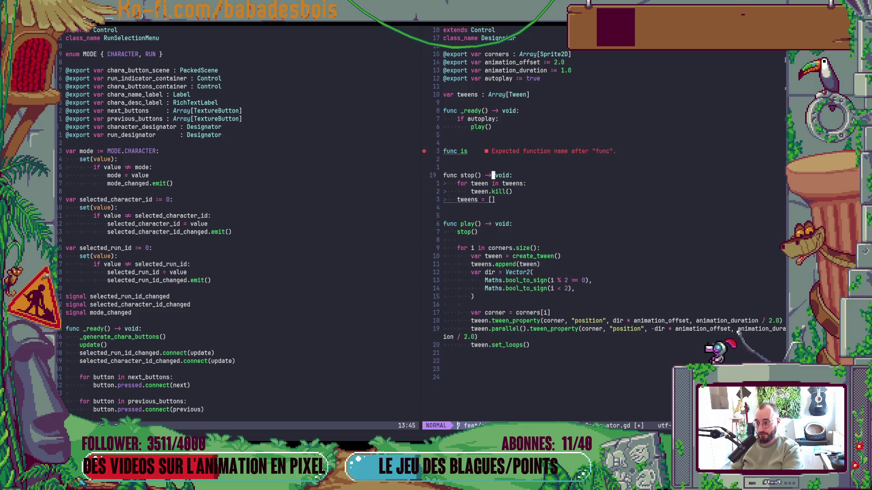
{"action": "type", "text": "A_player"}
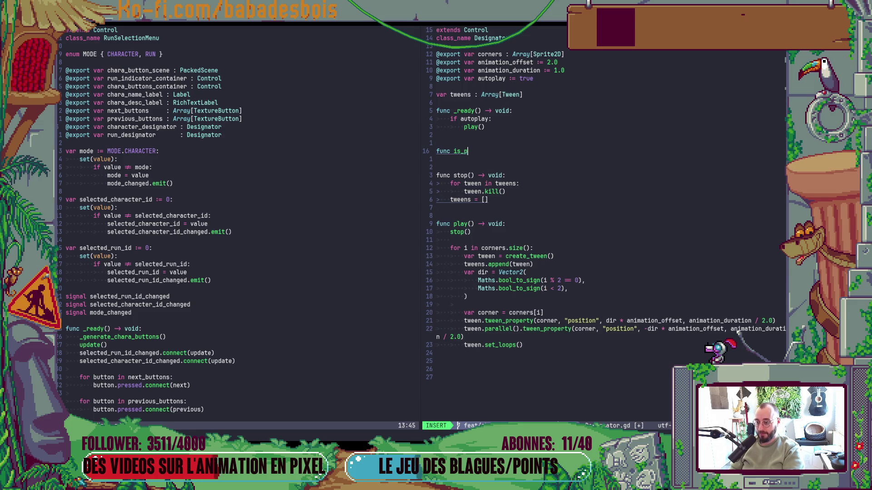
{"action": "key", "text": "BackSpace"}
{"action": "key", "text": "BackSpace"}
{"action": "type", "text": "ing() -"}
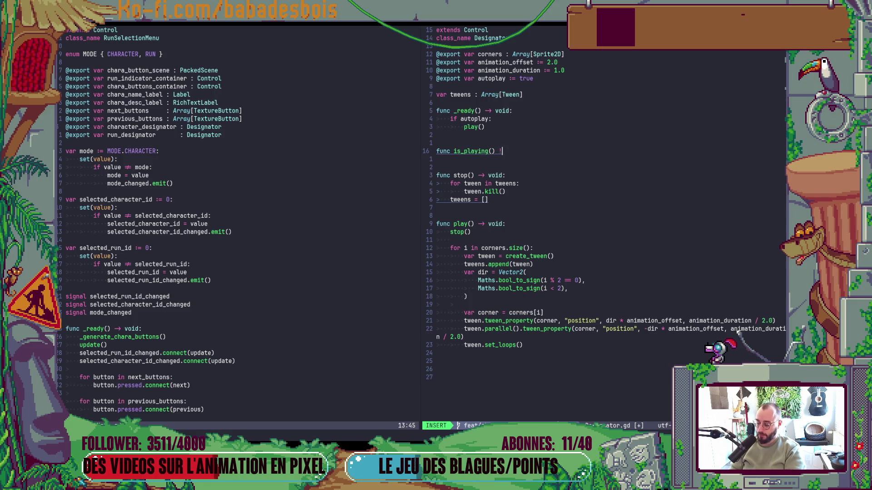
{"action": "type", "text": "-> boo"}
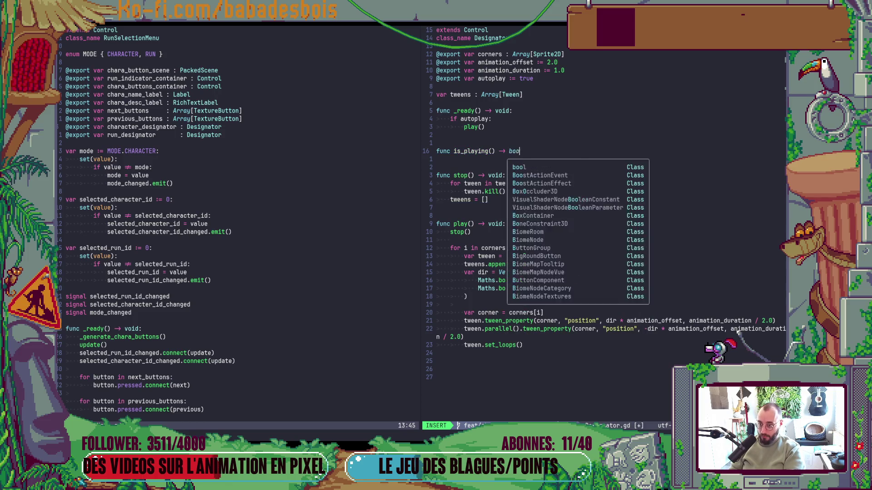
{"action": "type", "text": "l:"}
{"action": "key", "text": "Return"}
- Make is_playing() return '!tweens.is_empty()' and save the script
{"action": "type", "text": "return"}
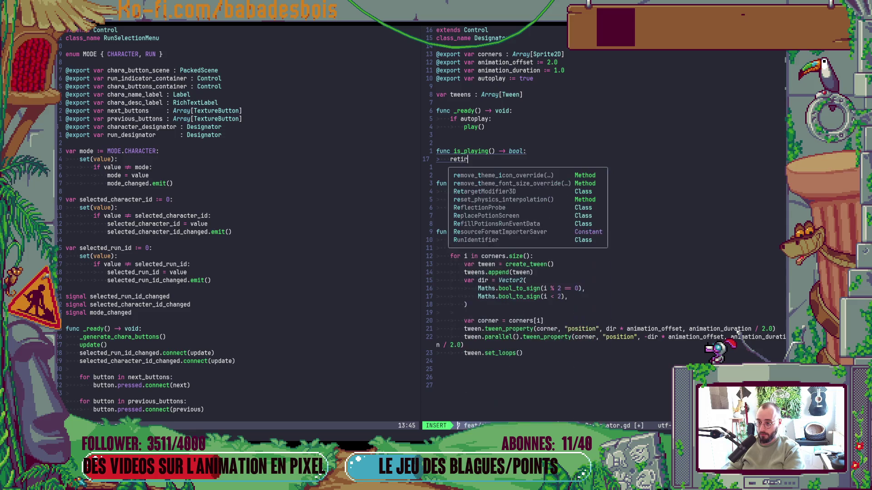
{"action": "type", "text": " tw"}
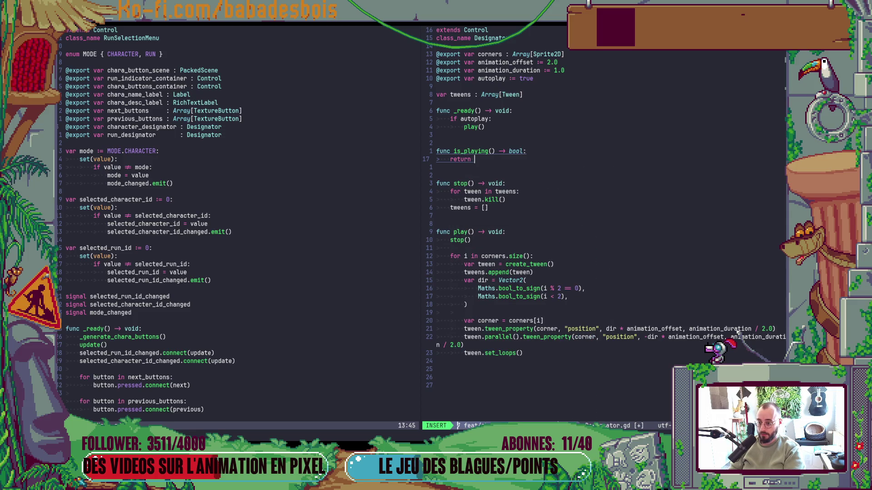
{"action": "type", "text": "eens."}
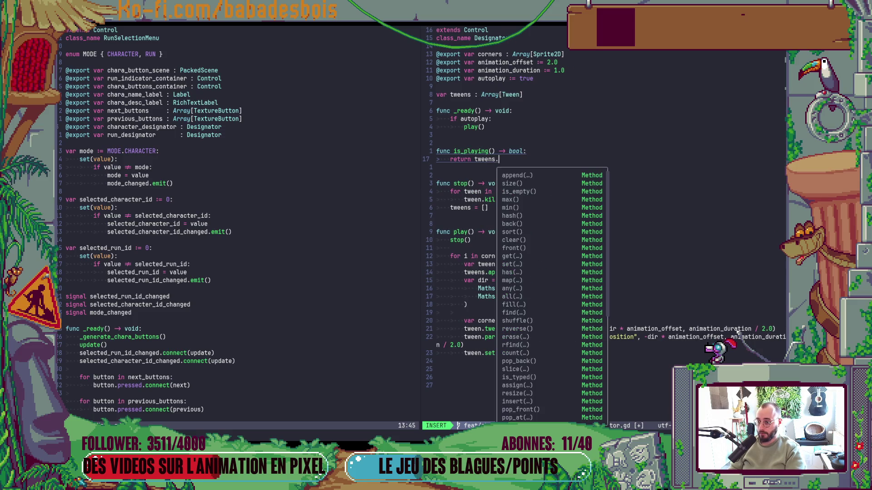
{"action": "key", "text": "BackSpace"}
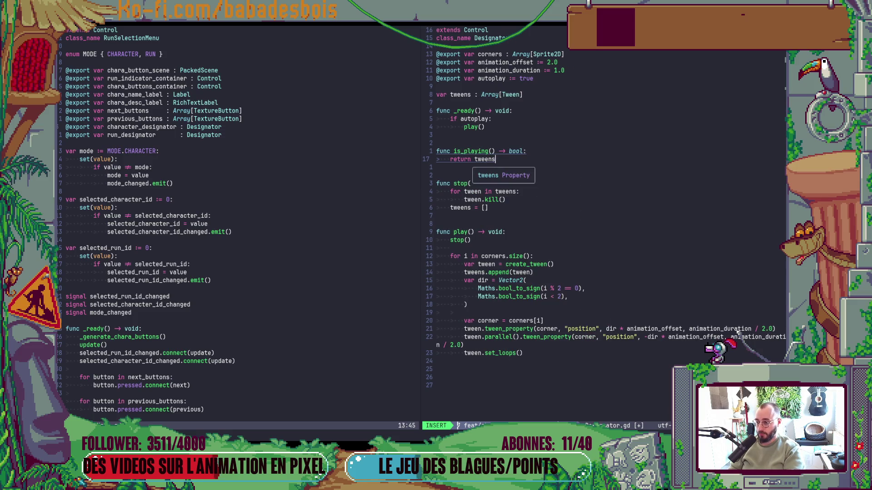
{"action": "type", "text": ".is"}
{"action": "key", "text": "Tab"}
{"action": "key", "text": "Return"}
{"action": "key", "text": "Escape"}
{"action": "key", "text": "B"}
{"action": "type", "text": "i!"}
{"action": "key", "text": "Escape"}
{"action": "type", "text": ":w"}
{"action": "key", "text": "Return"}
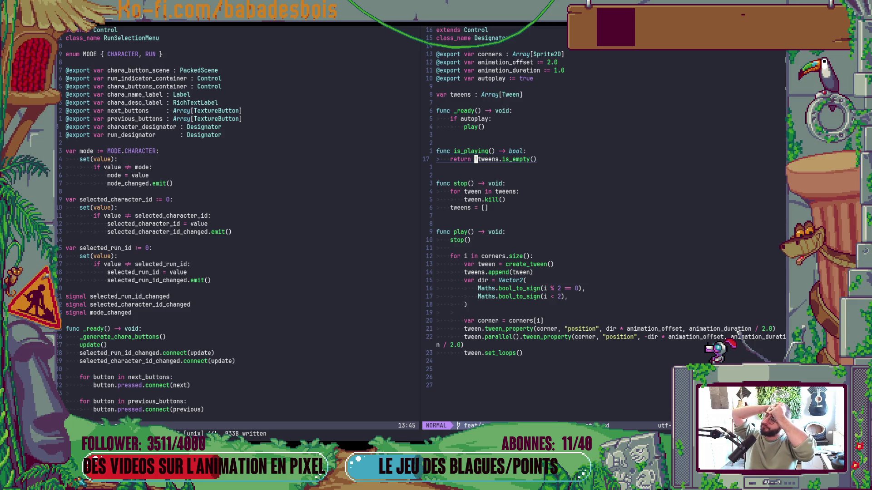
- Review the corner position tween code in play(), then leave the editor
{"action": "scroll", "coordinate": [603, 195], "scroll_direction": "down", "scroll_amount": 3}
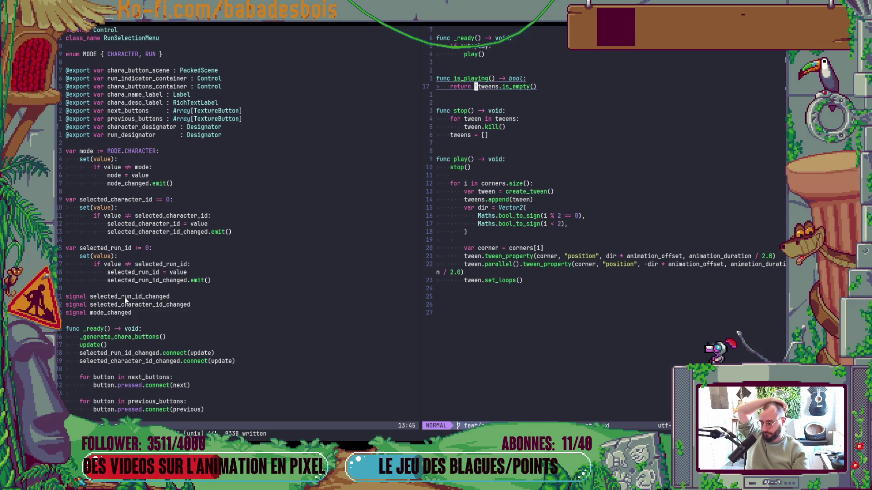
{"action": "scroll", "coordinate": [124, 296], "scroll_direction": "down", "scroll_amount": 20}
{"action": "scroll", "coordinate": [123, 298], "scroll_direction": "down", "scroll_amount": 12}
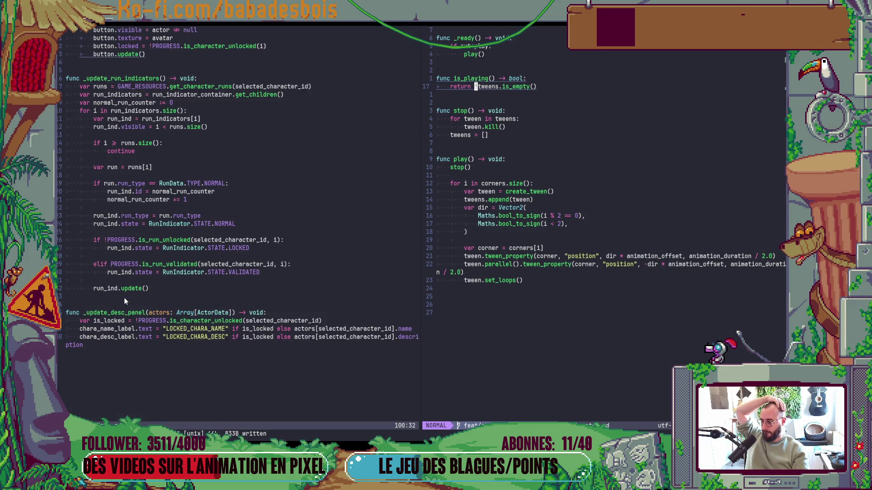
{"action": "scroll", "coordinate": [573, 261], "scroll_direction": "up", "scroll_amount": 3}
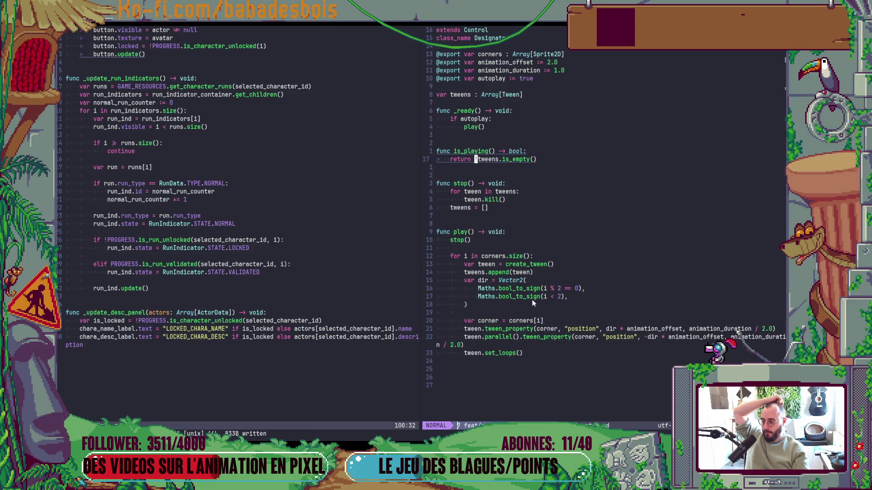
{"action": "left_click", "coordinate": [548, 330]}
{"action": "key", "text": "alt+Tab"}
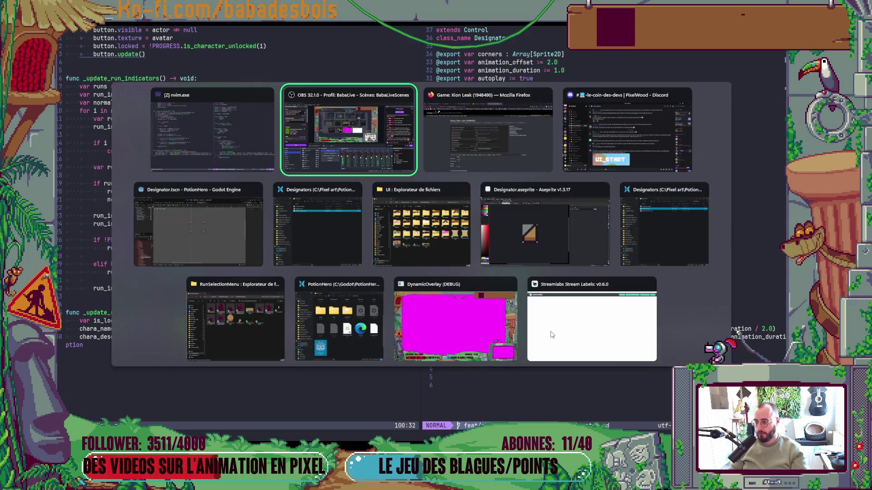
- Switch to the RunSelectionMenu scene in Godot and select the CharacterScreen node
{"action": "left_click", "coordinate": [229, 210]}
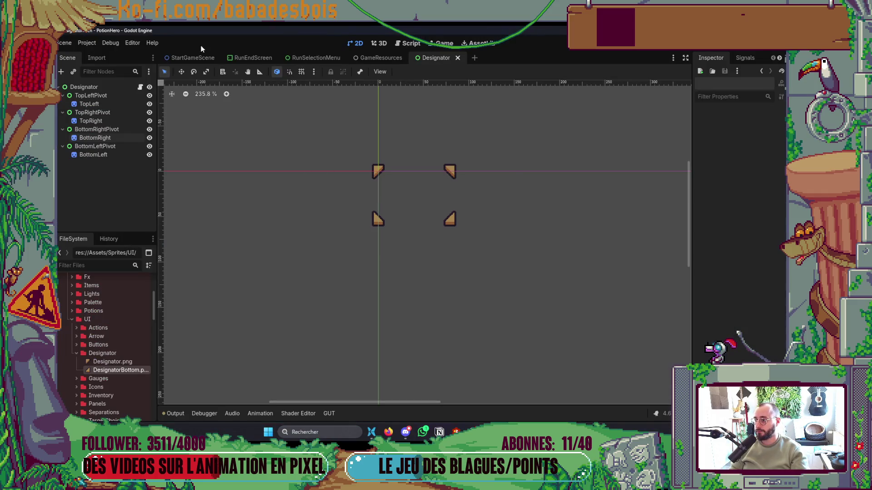
{"action": "left_click", "coordinate": [304, 58]}
{"action": "left_click", "coordinate": [277, 73]}
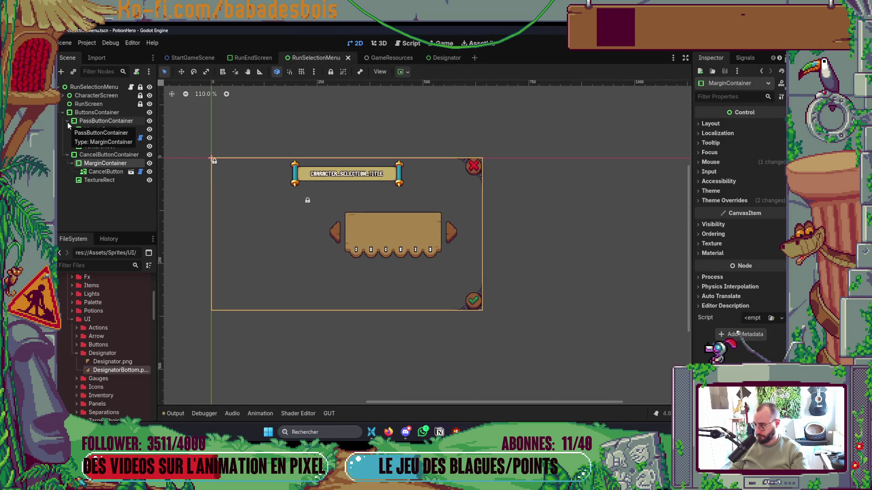
{"action": "left_click", "coordinate": [62, 112]}
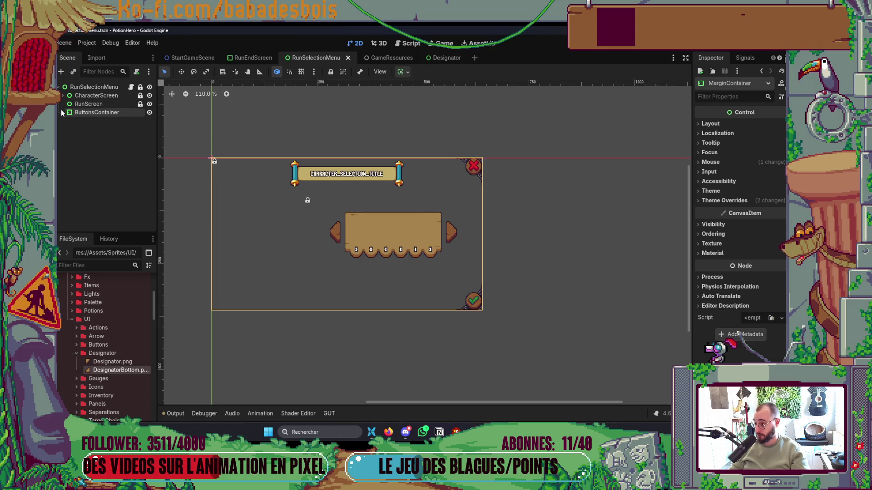
{"action": "left_click", "coordinate": [63, 96]}
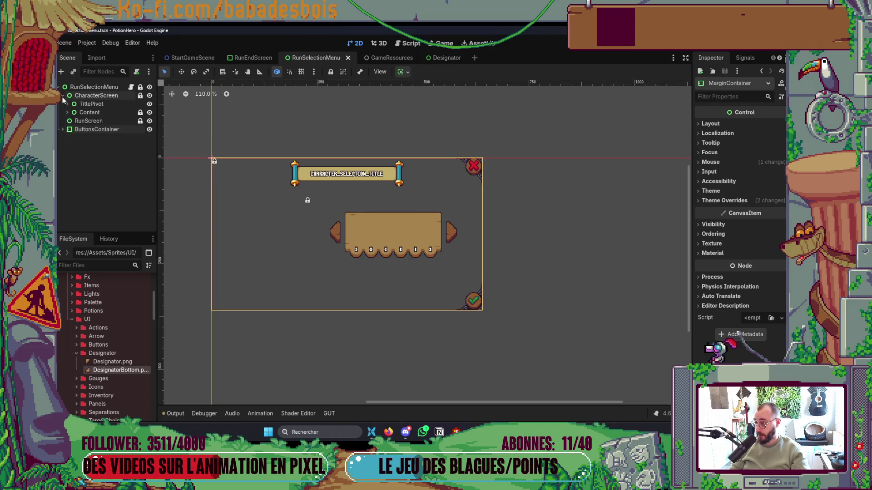
{"action": "left_click", "coordinate": [92, 96]}
- Instance Designator.tscn under CharacterScreen and shrink it to about 60 px wide
{"action": "right_click", "coordinate": [92, 95]}
{"action": "left_click", "coordinate": [124, 105]}
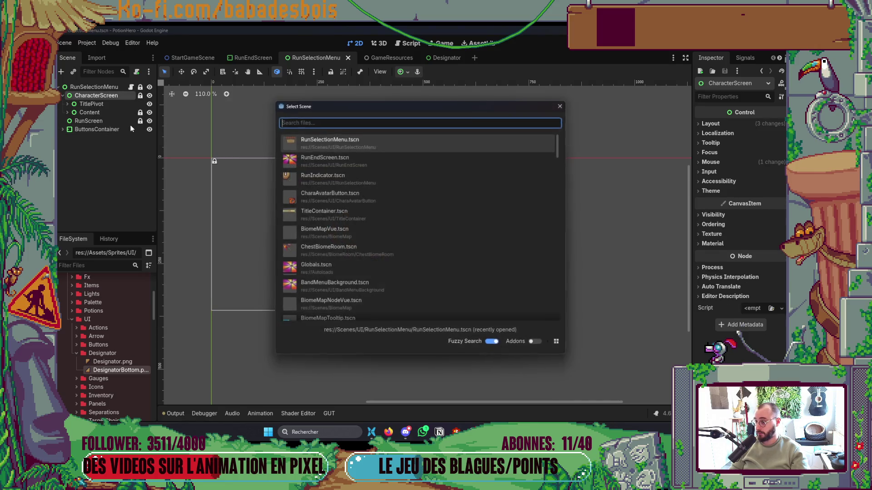
{"action": "type", "text": "desig"}
{"action": "key", "text": "Return"}
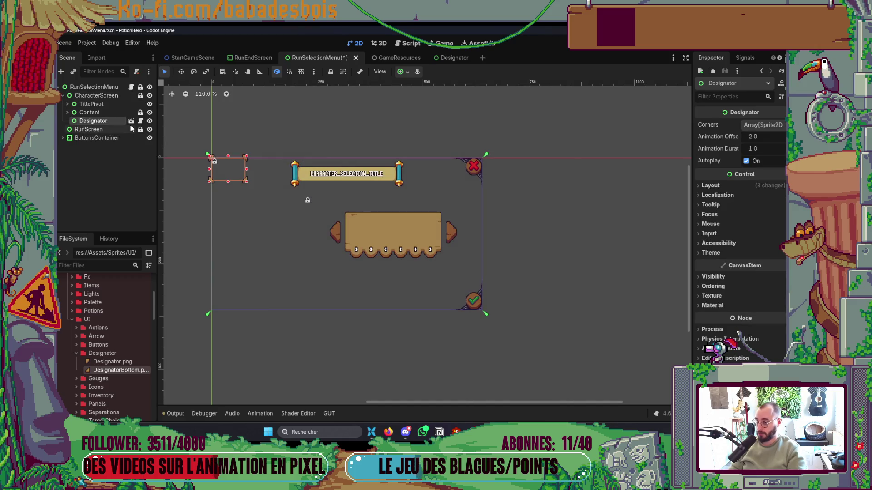
{"action": "left_click_drag", "start_coordinate": [246, 181], "coordinate": [234, 181]}
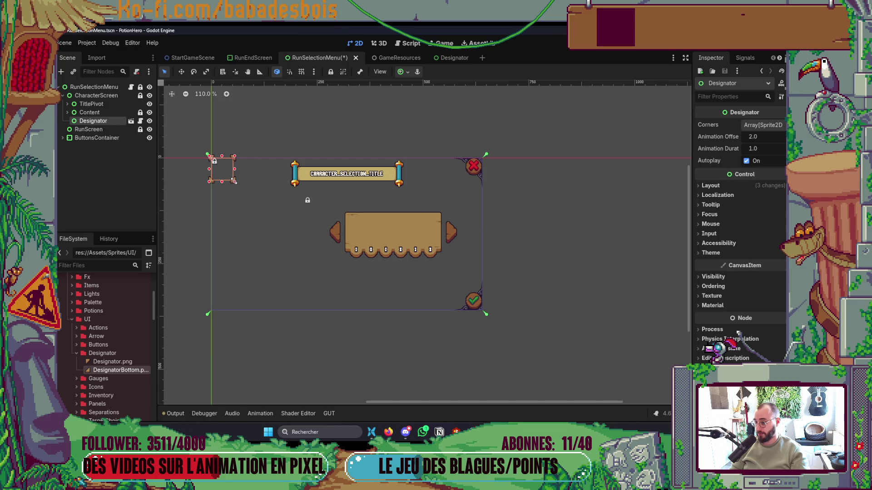
{"action": "left_click", "coordinate": [720, 185]}
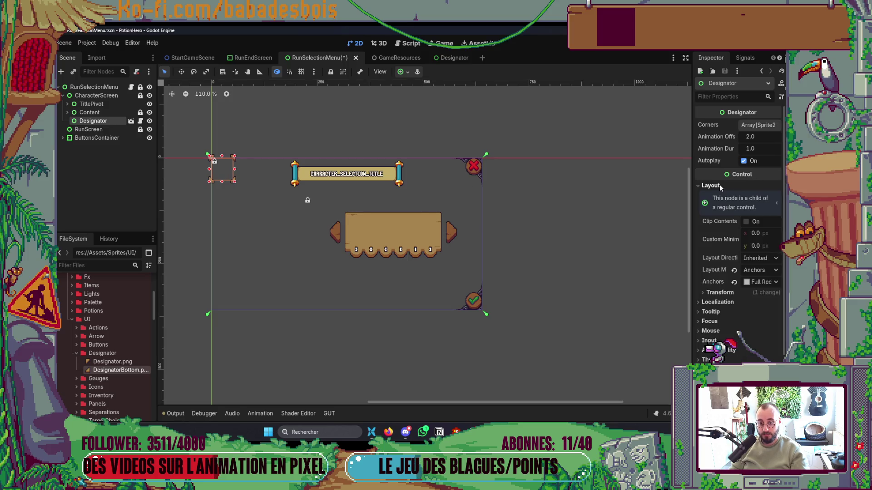
- Give the Designator a custom minimum size of 52×52 in the Transform section
{"action": "left_click", "coordinate": [725, 292]}
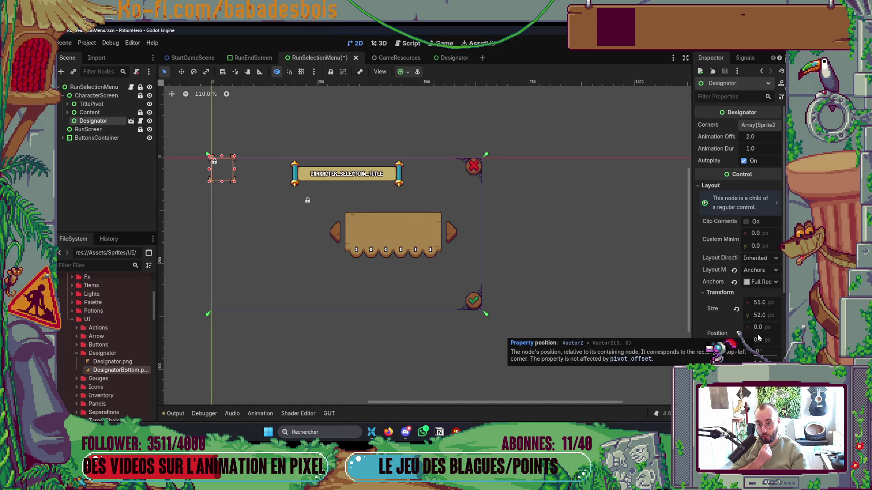
{"action": "scroll", "coordinate": [757, 334], "scroll_direction": "down", "scroll_amount": 3}
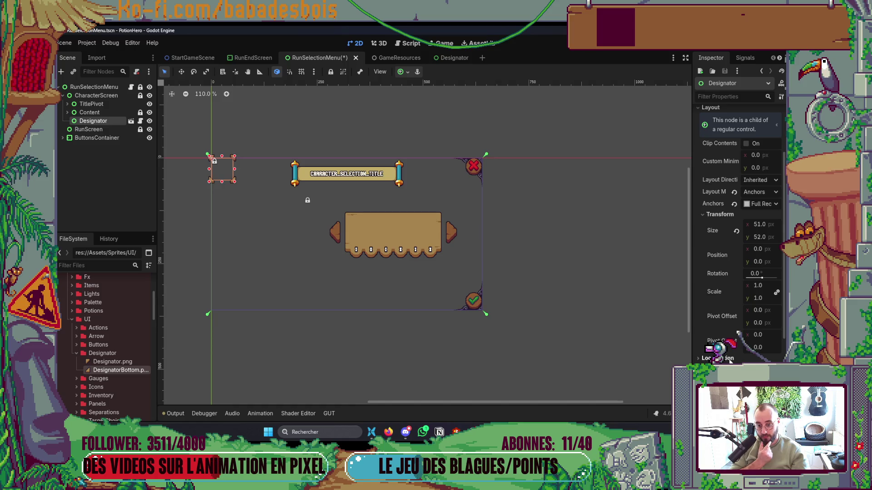
{"action": "scroll", "coordinate": [747, 266], "scroll_direction": "up", "scroll_amount": 3}
{"action": "left_click", "coordinate": [758, 234]}
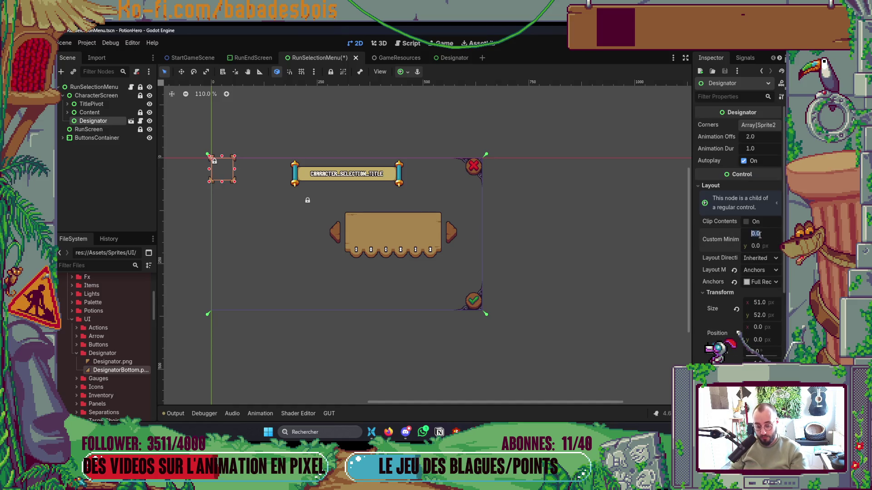
{"action": "type", "text": "52"}
{"action": "key", "text": "Tab"}
{"action": "type", "text": "52"}
{"action": "key", "text": "Return"}
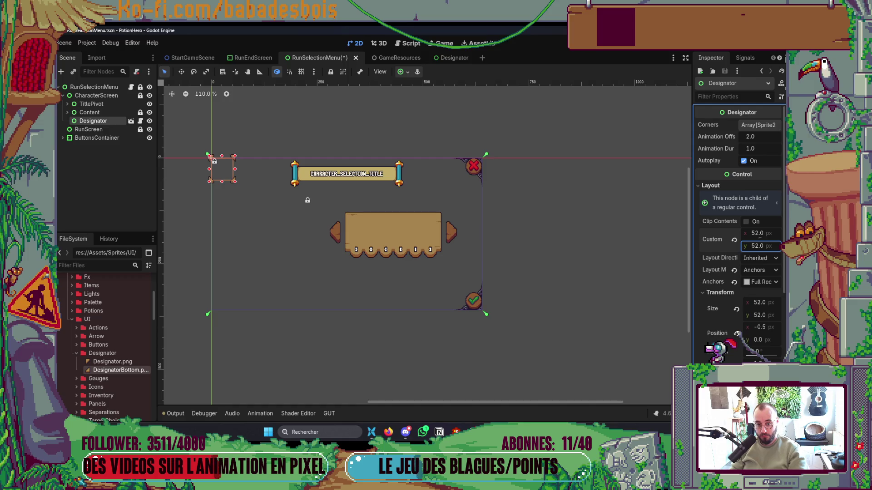
- Set the Designator's Position X to 0 and save the RunSelectionMenu scene
{"action": "left_click", "coordinate": [768, 328]}
{"action": "type", "text": "0"}
{"action": "key", "text": "Return"}
{"action": "key", "text": "ctrl+s"}
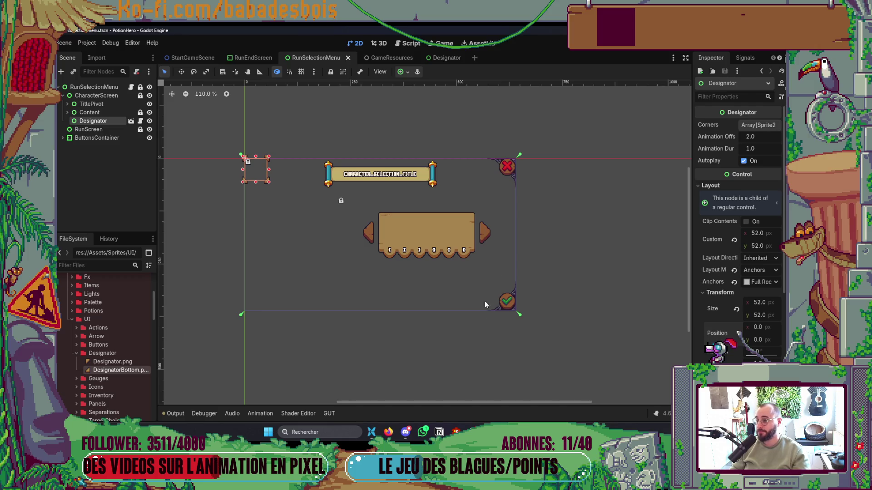
- Zoom in to check the Designator's four corners, then expand ButtonsContainer in the Scene dock
{"action": "scroll", "coordinate": [223, 145], "scroll_direction": "up", "scroll_amount": 5}
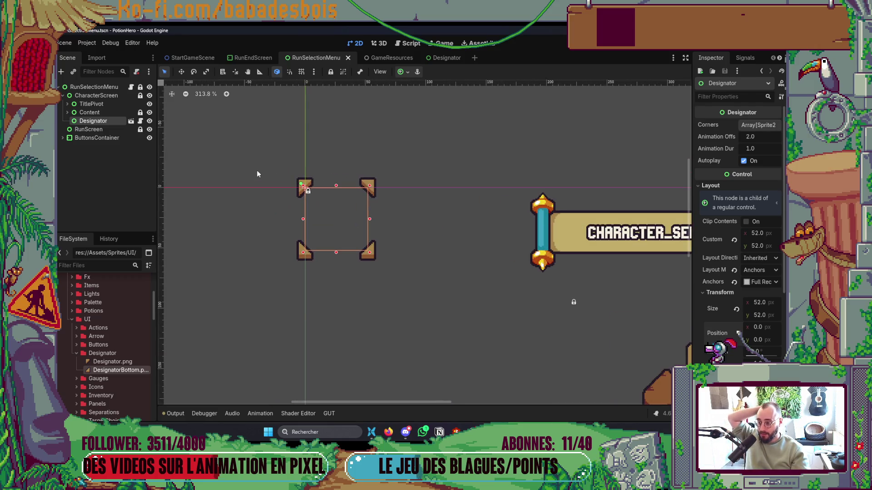
{"action": "scroll", "coordinate": [257, 170], "scroll_direction": "down", "scroll_amount": 5}
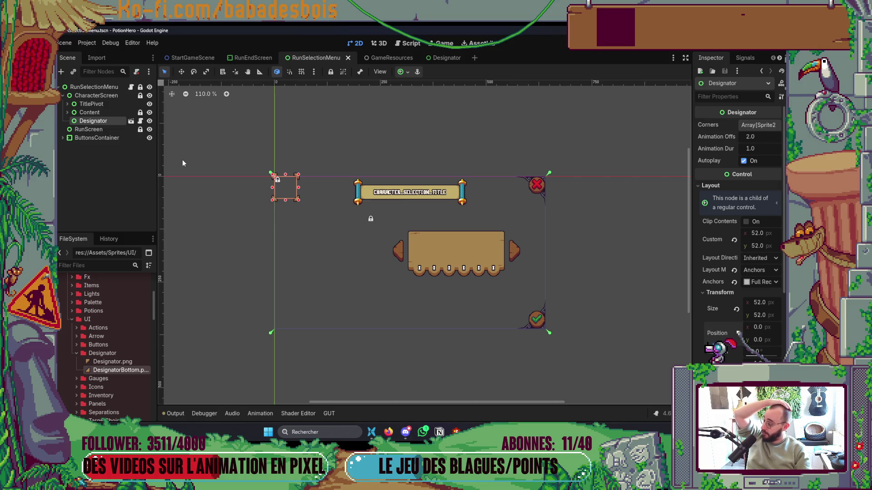
{"action": "left_click", "coordinate": [63, 138]}
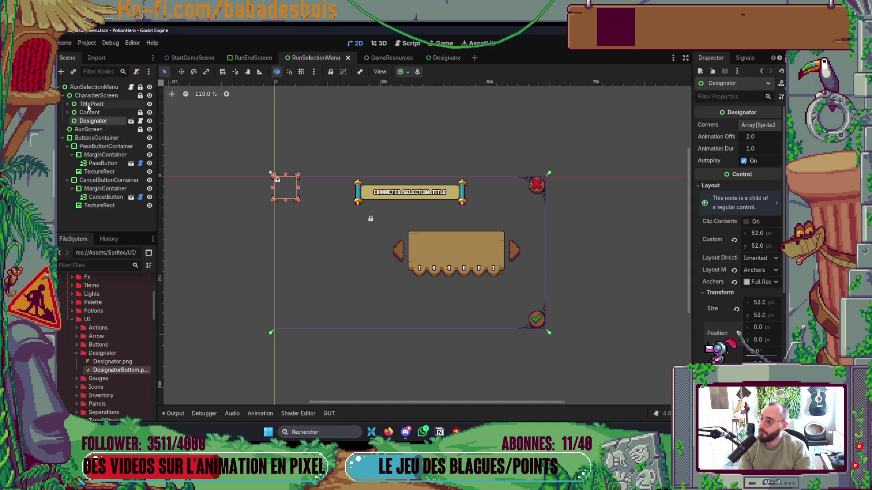
{"action": "right_click", "coordinate": [97, 87]}
- Start adding a child node to RunSelectionMenu and filter the node types by 'Container'
{"action": "left_click", "coordinate": [140, 110]}
{"action": "left_click", "coordinate": [345, 190]}
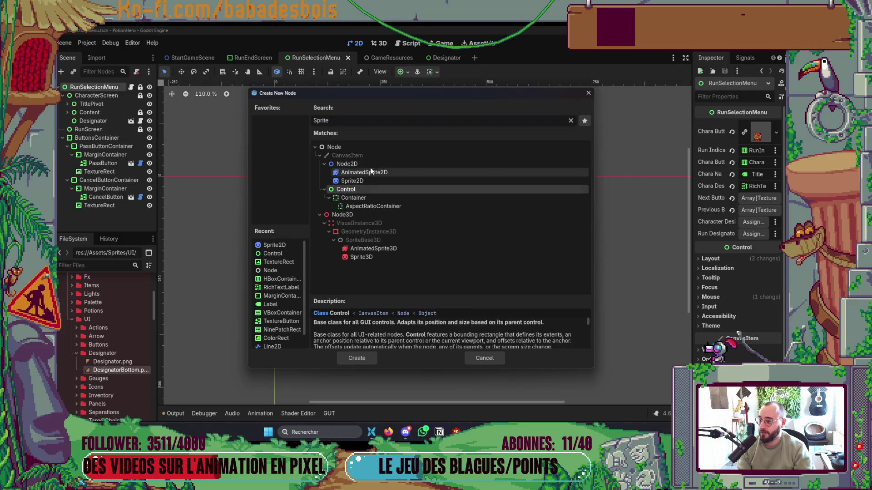
{"action": "left_click", "coordinate": [571, 122]}
{"action": "scroll", "coordinate": [380, 206], "scroll_direction": "down", "scroll_amount": 5}
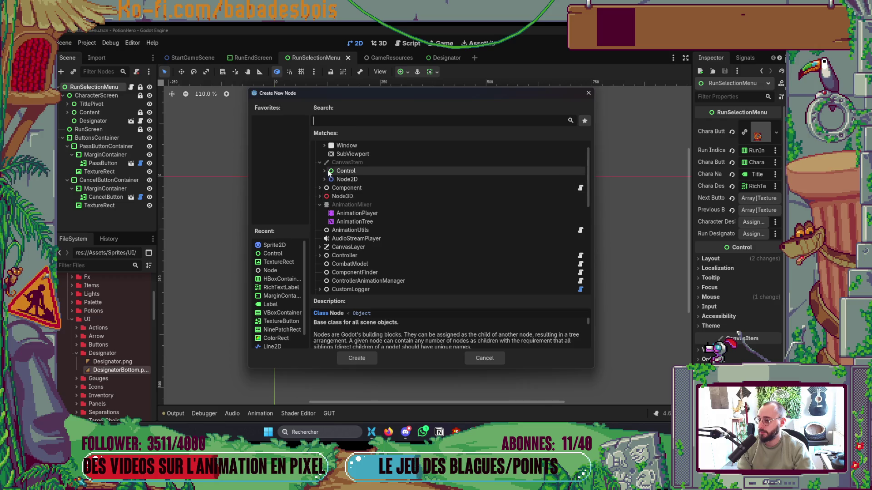
{"action": "scroll", "coordinate": [345, 209], "scroll_direction": "down", "scroll_amount": 5}
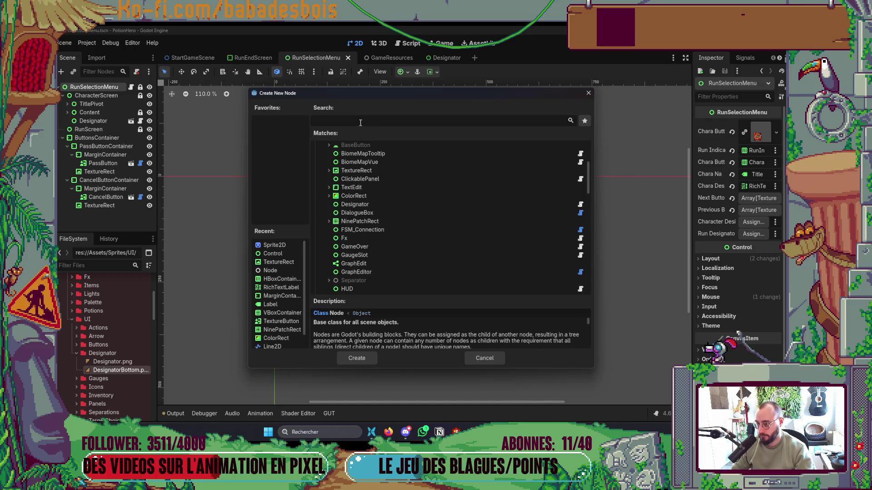
{"action": "type", "text": "Container"}
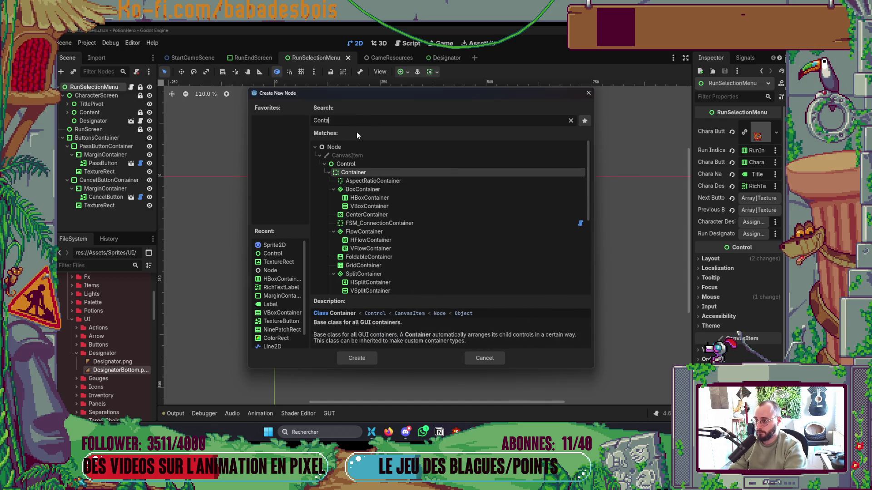
- Read the AspectRatio, Box, HBox, VBox, Center, Flow and HSplit container descriptions
{"action": "left_click", "coordinate": [387, 182]}
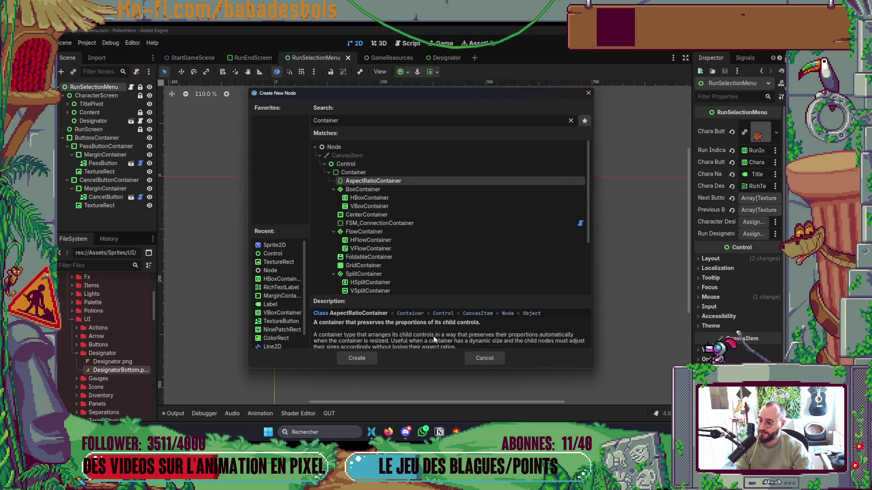
{"action": "scroll", "coordinate": [433, 337], "scroll_direction": "down", "scroll_amount": 1}
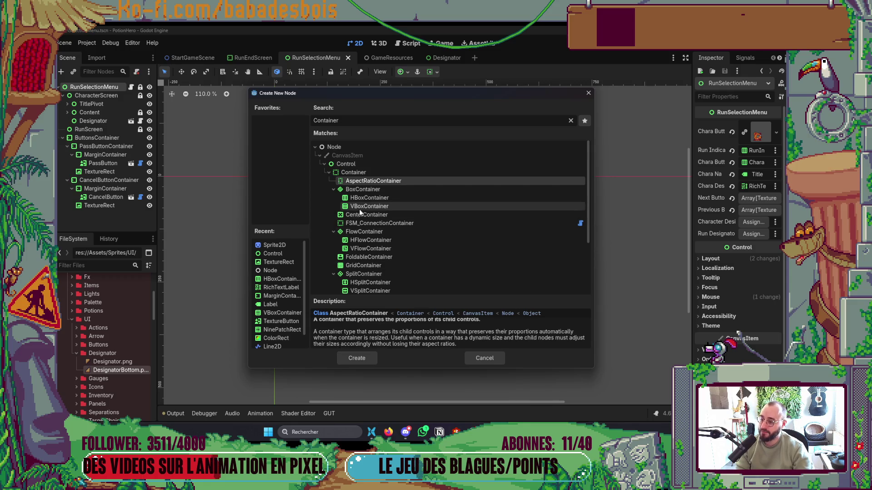
{"action": "left_click", "coordinate": [363, 191]}
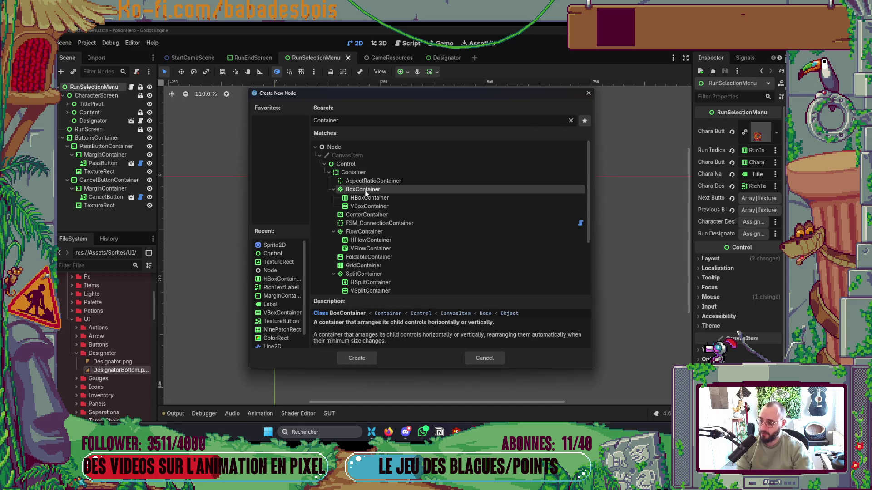
{"action": "left_click", "coordinate": [365, 198]}
{"action": "left_click", "coordinate": [365, 208]}
{"action": "left_click", "coordinate": [359, 215]}
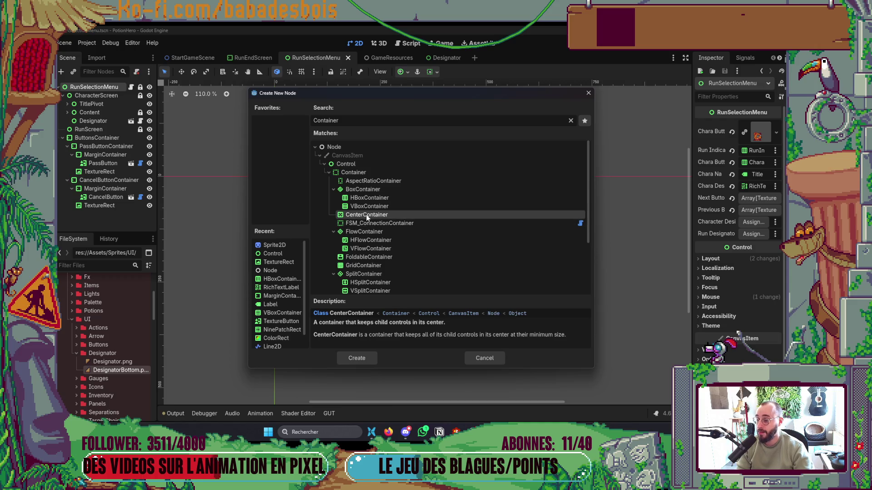
{"action": "scroll", "coordinate": [360, 251], "scroll_direction": "down", "scroll_amount": 1}
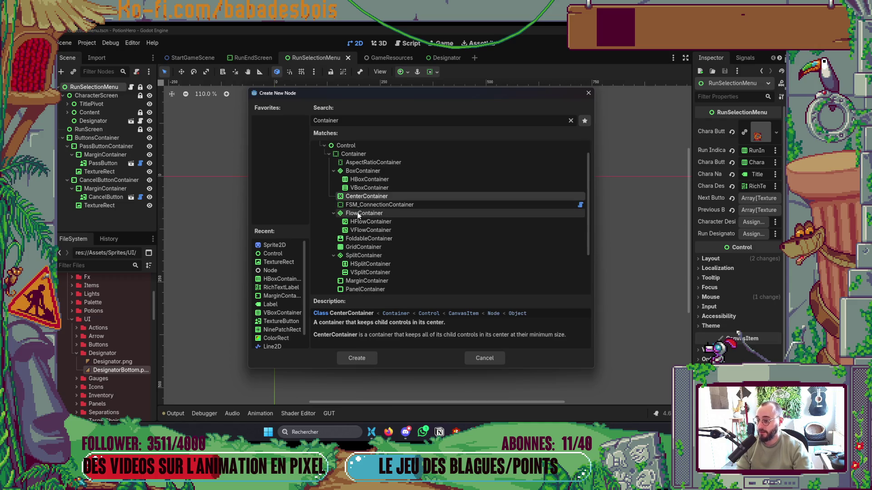
{"action": "left_click", "coordinate": [357, 214]}
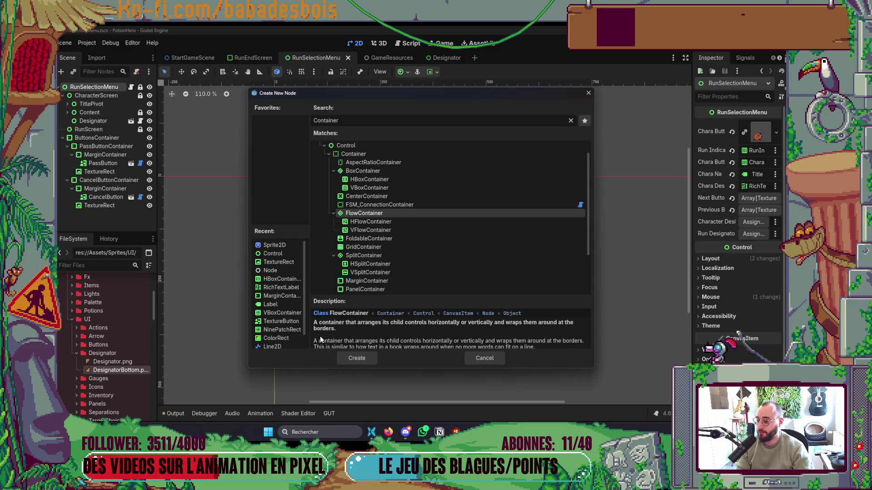
{"action": "left_click", "coordinate": [370, 264]}
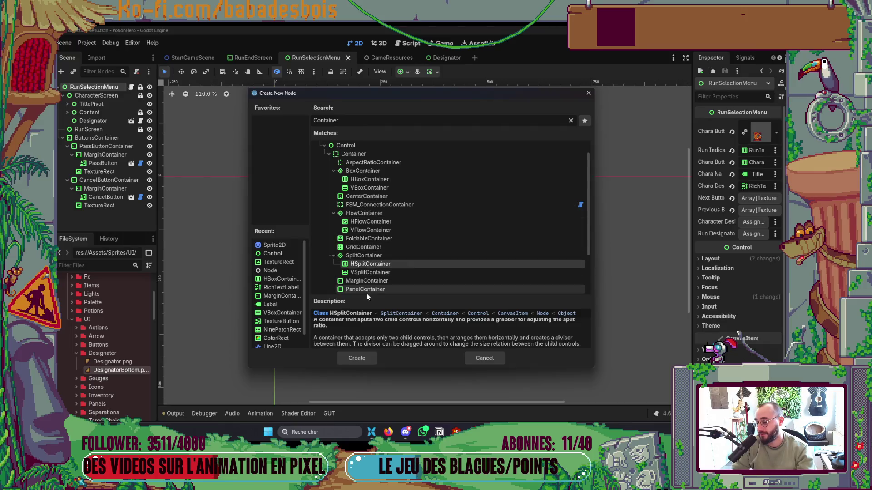
{"action": "scroll", "coordinate": [460, 245], "scroll_direction": "down", "scroll_amount": 3}
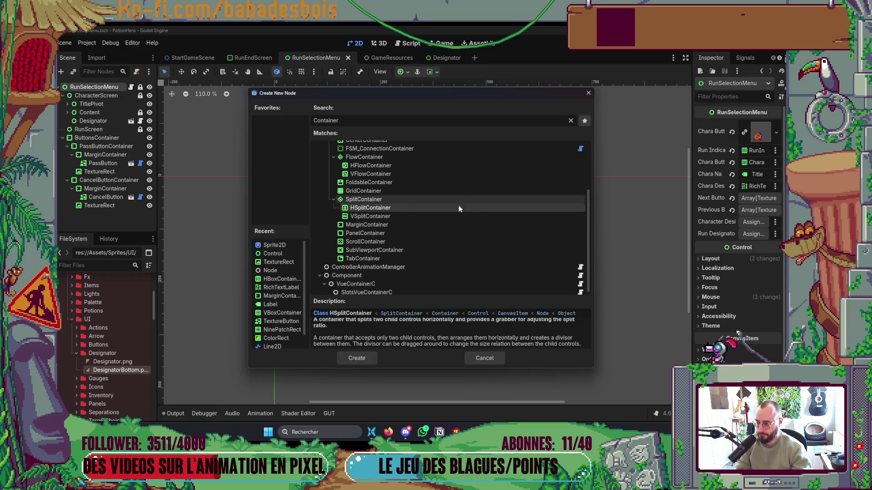
- Compare PanelContainer, MarginContainer, TabContainer and ScrollContainer, then close the dialog without adding anything
{"action": "left_click", "coordinate": [415, 235]}
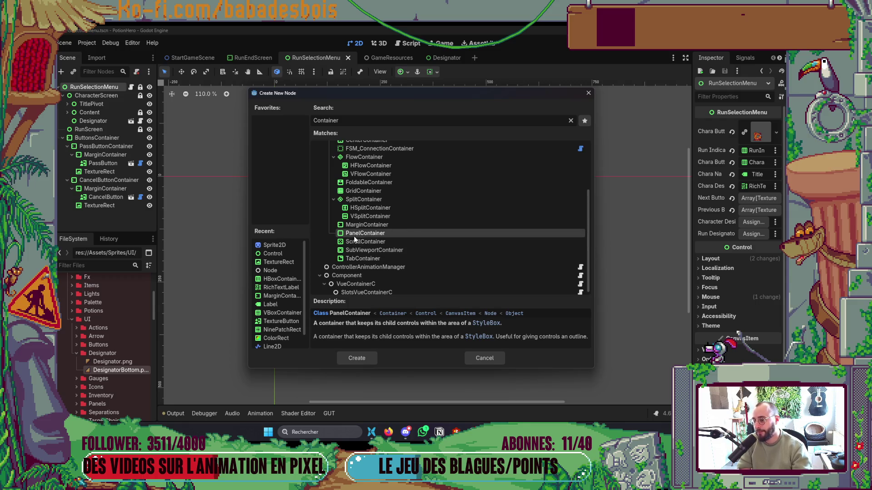
{"action": "left_click", "coordinate": [363, 225]}
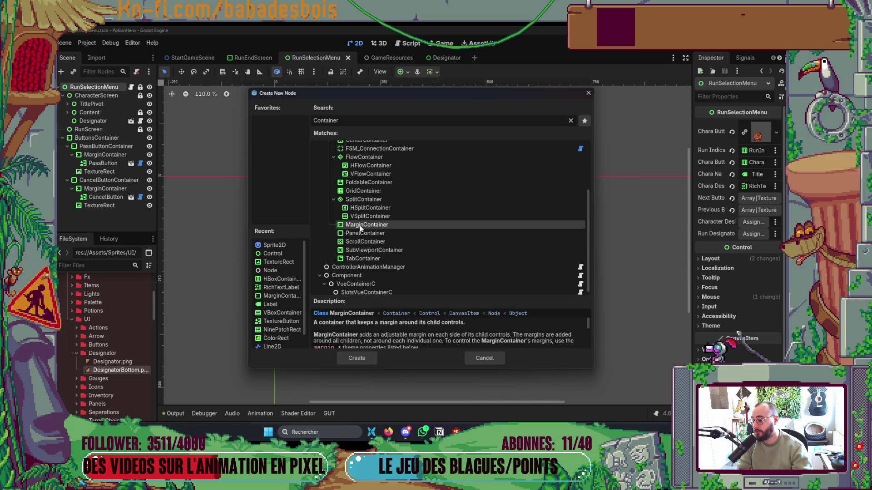
{"action": "left_click", "coordinate": [366, 233]}
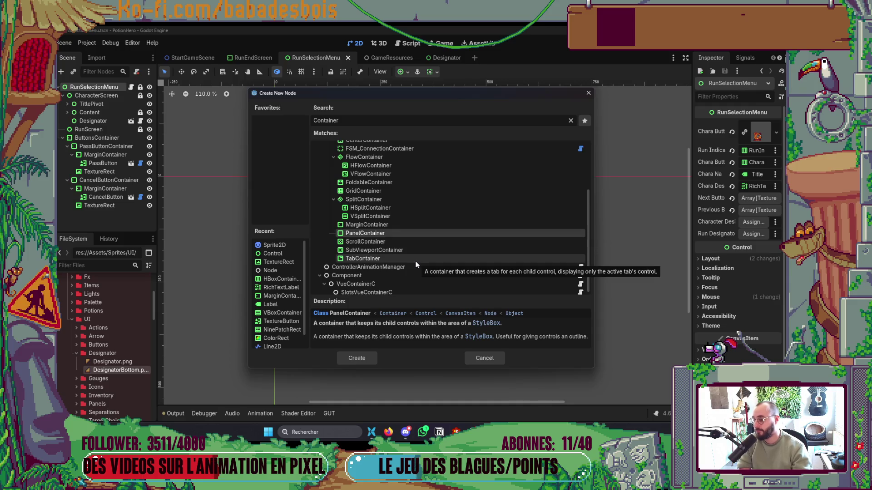
{"action": "left_click", "coordinate": [387, 258]}
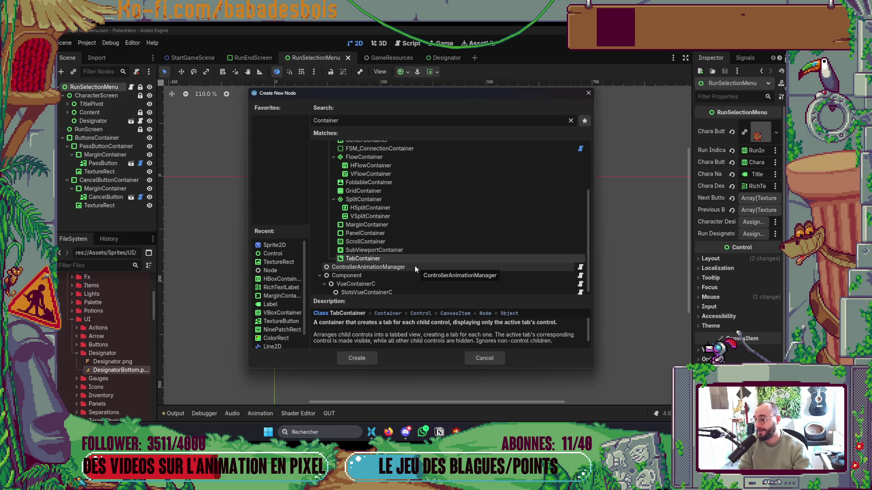
{"action": "left_click", "coordinate": [408, 242]}
{"action": "scroll", "coordinate": [410, 254], "scroll_direction": "up", "scroll_amount": 1}
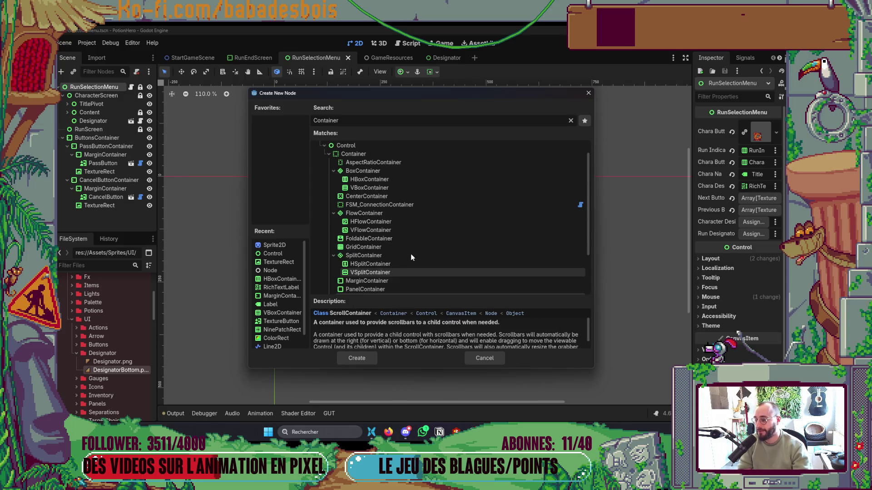
{"action": "scroll", "coordinate": [410, 254], "scroll_direction": "up", "scroll_amount": 1}
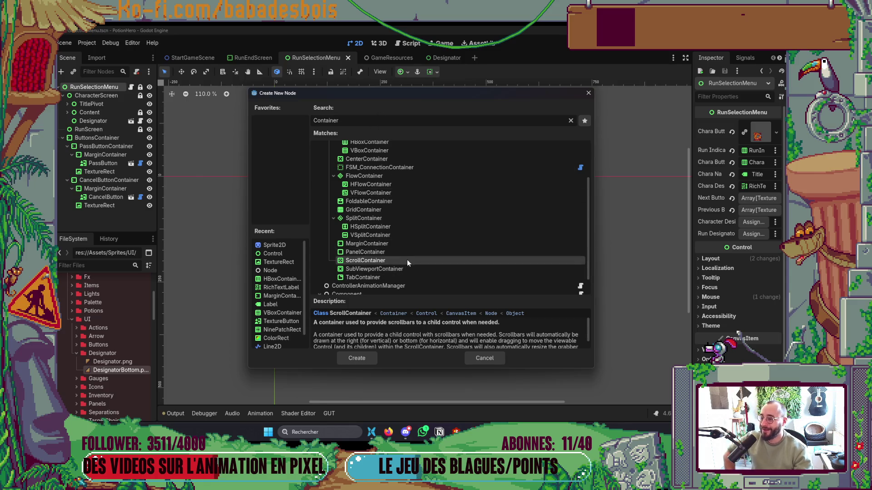
{"action": "scroll", "coordinate": [407, 260], "scroll_direction": "up", "scroll_amount": 2}
{"action": "scroll", "coordinate": [407, 262], "scroll_direction": "up", "scroll_amount": 1}
{"action": "scroll", "coordinate": [402, 257], "scroll_direction": "down", "scroll_amount": 3}
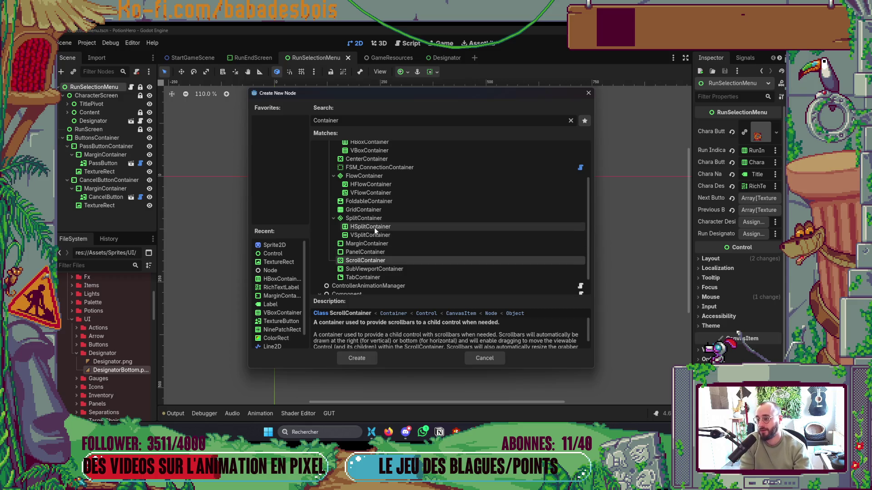
{"action": "scroll", "coordinate": [375, 228], "scroll_direction": "up", "scroll_amount": 1}
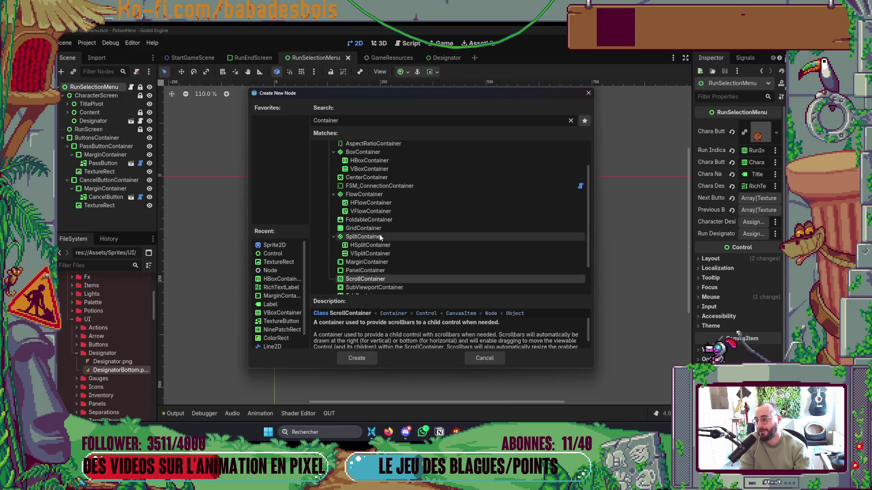
{"action": "scroll", "coordinate": [379, 231], "scroll_direction": "up", "scroll_amount": 2}
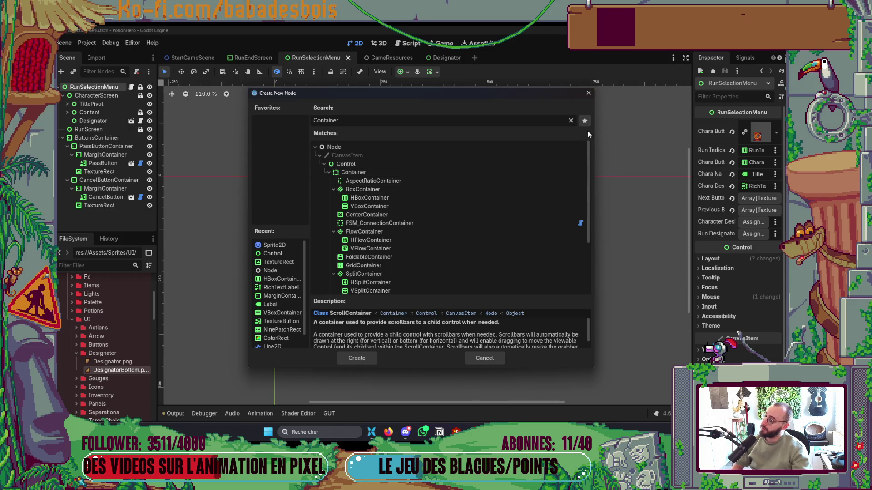
{"action": "left_click", "coordinate": [588, 93]}
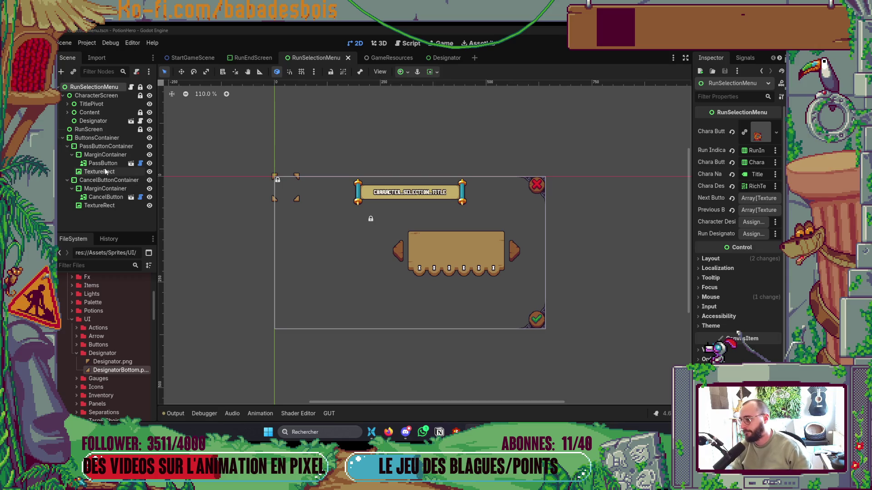
- Rename the Designator to CharaDesignator and collapse the CharacterScreen and ButtonsContainer branches
{"action": "left_click", "coordinate": [108, 121]}
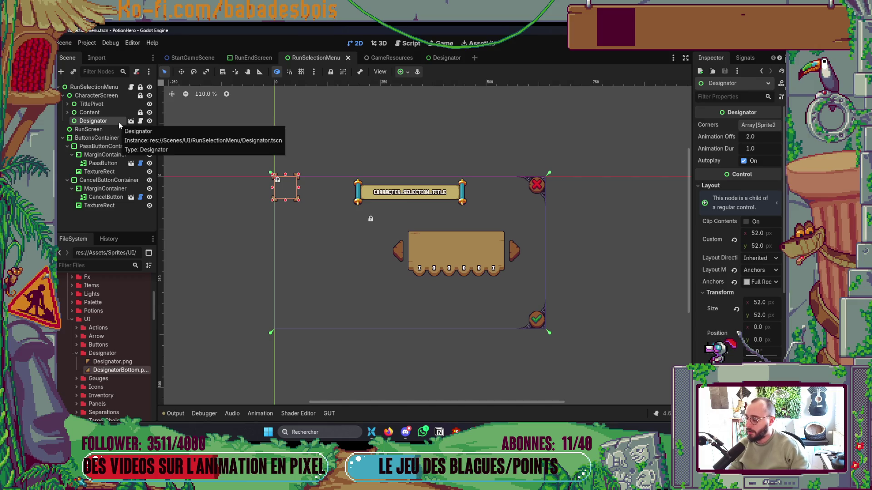
{"action": "double_click", "coordinate": [78, 122]}
{"action": "key", "text": "Home"}
{"action": "type", "text": "Chara"}
{"action": "key", "text": "Return"}
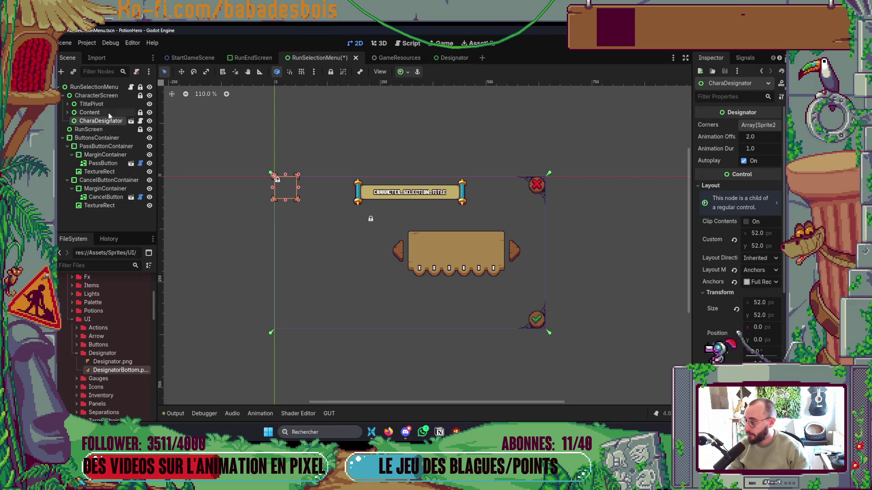
{"action": "left_click", "coordinate": [63, 96]}
{"action": "left_click", "coordinate": [63, 112]}
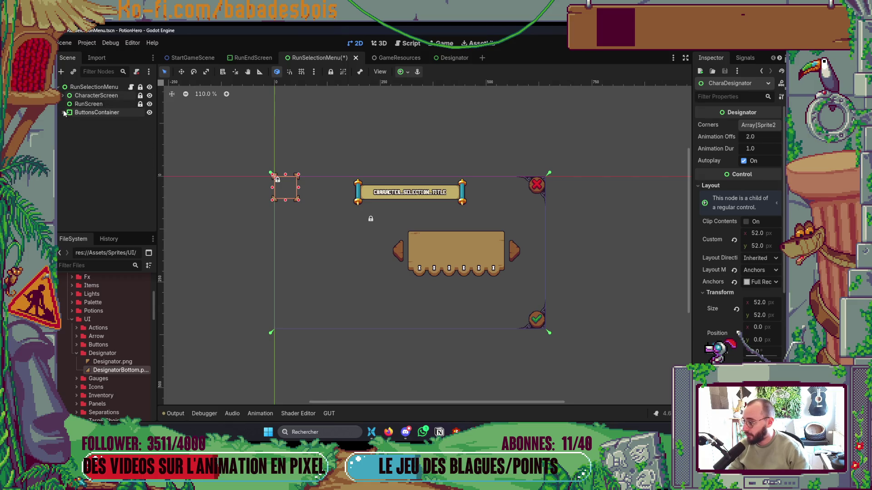
{"action": "right_click", "coordinate": [88, 104]}
- Add a Designator child node under RunScreen
{"action": "left_click", "coordinate": [130, 110]}
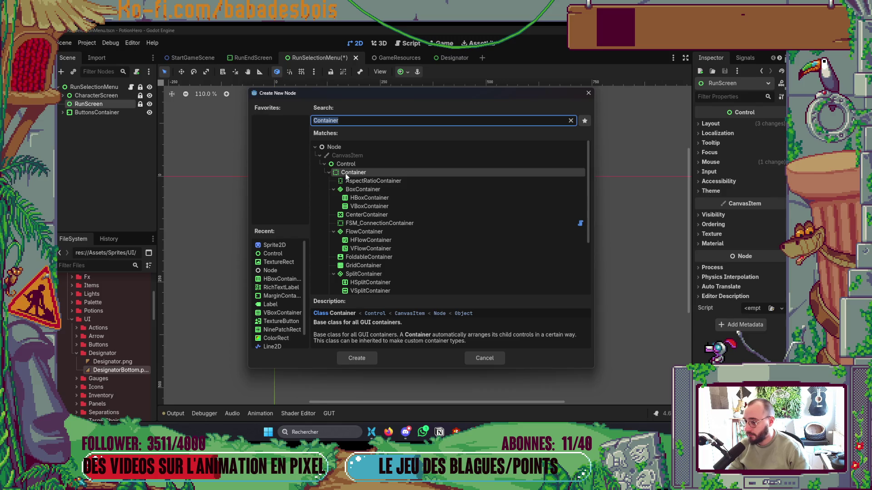
{"action": "type", "text": "Designator"}
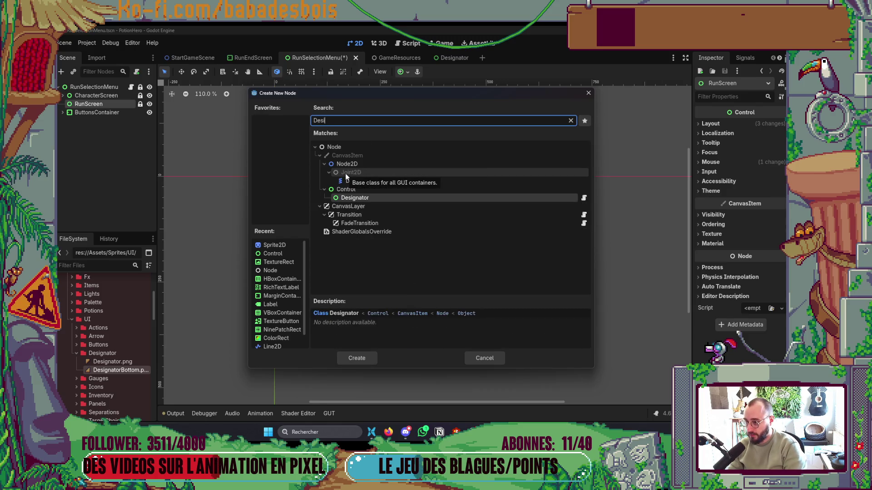
{"action": "key", "text": "Return"}
- Save the scene and open the Designator.gd script
{"action": "key", "text": "ctrl+s"}
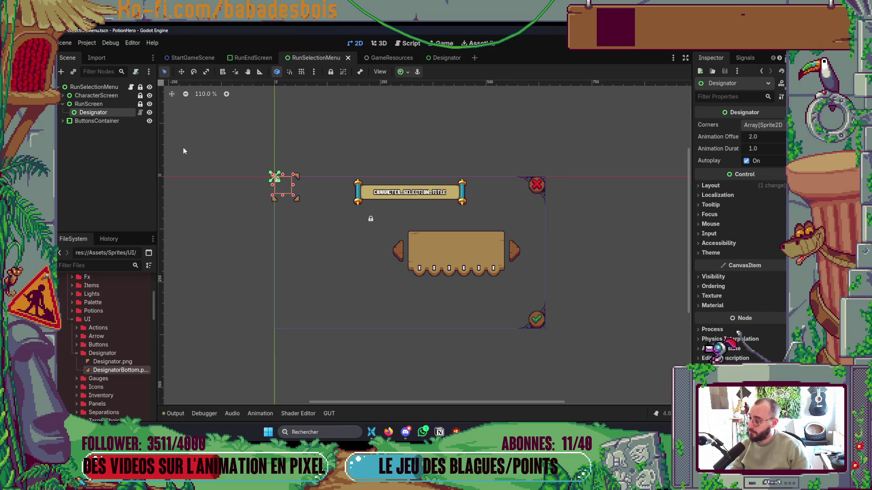
{"action": "scroll", "coordinate": [300, 195], "scroll_direction": "up", "scroll_amount": 7}
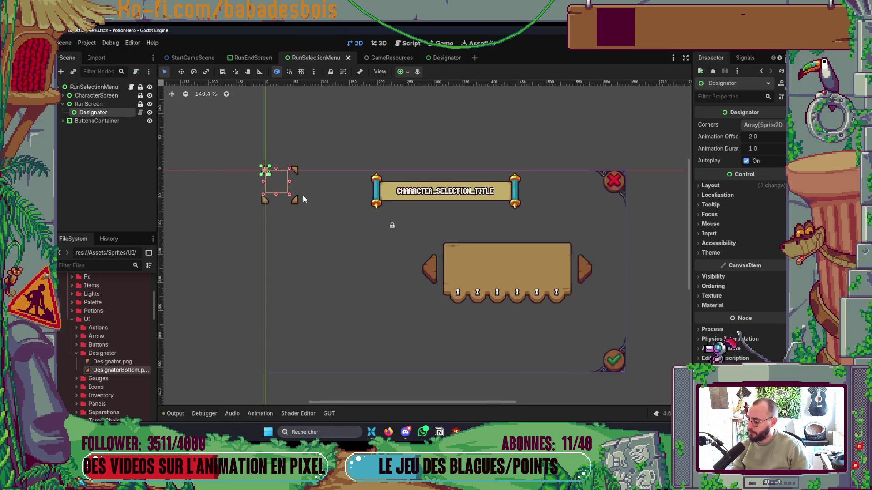
{"action": "left_click", "coordinate": [140, 112]}
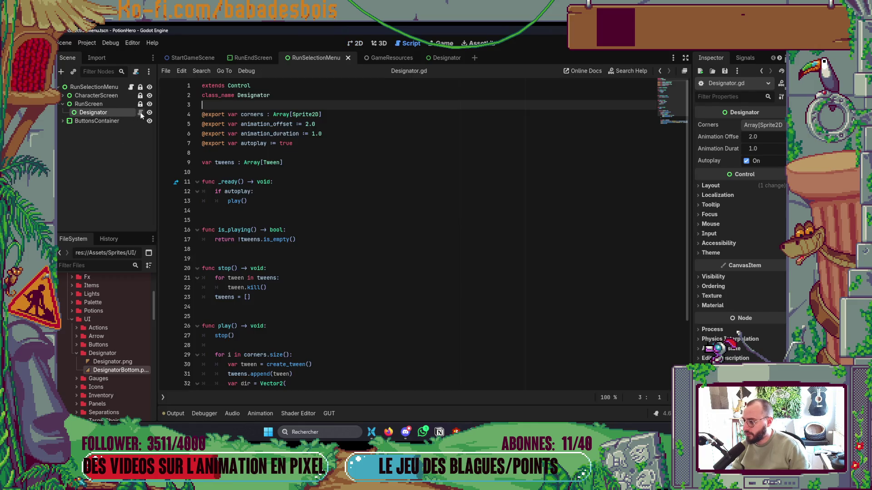
- Back in the 2D view, delete the new Designator node under RunScreen, confirming with OK
{"action": "left_click", "coordinate": [356, 43]}
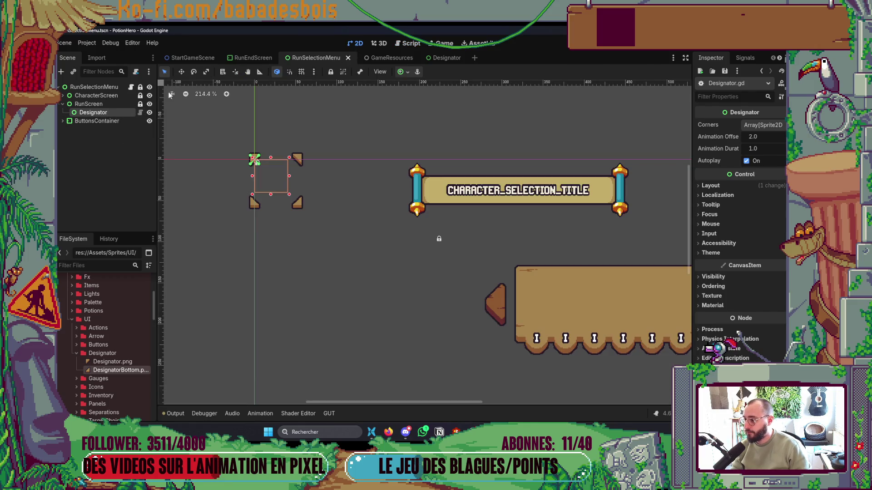
{"action": "right_click", "coordinate": [96, 121]}
{"action": "left_click", "coordinate": [116, 112]}
{"action": "right_click", "coordinate": [115, 112]}
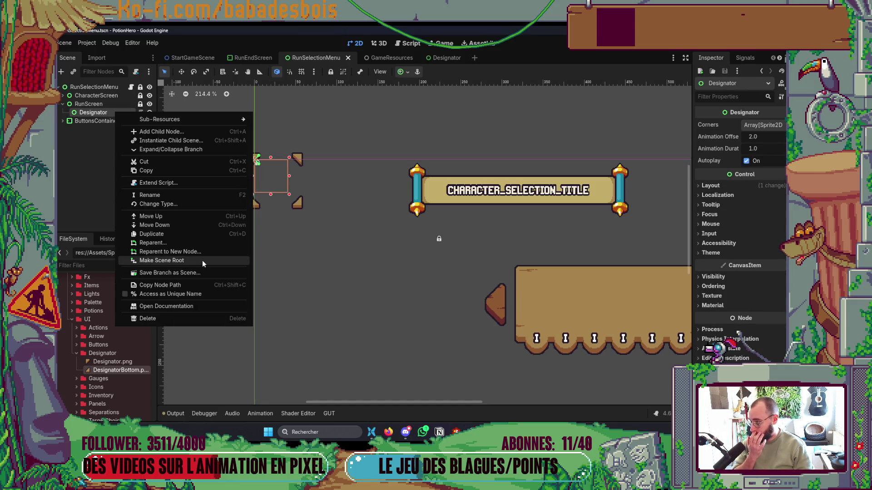
{"action": "left_click", "coordinate": [179, 319]}
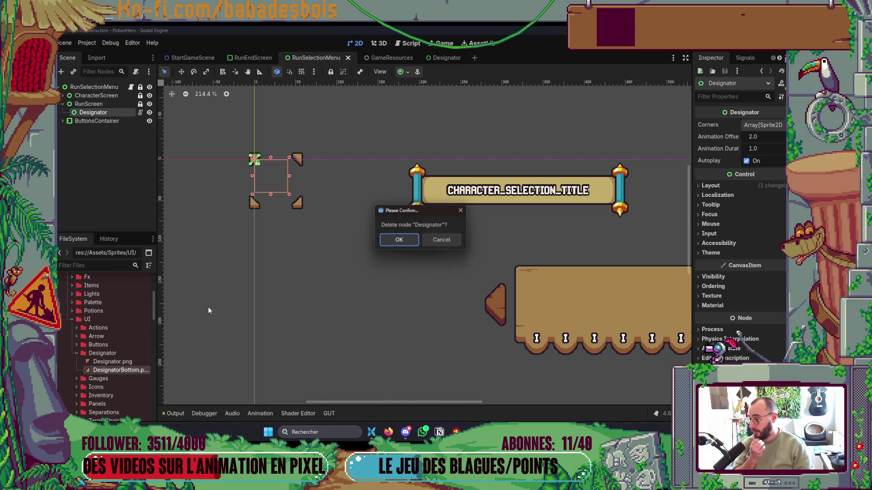
{"action": "left_click", "coordinate": [393, 240]}
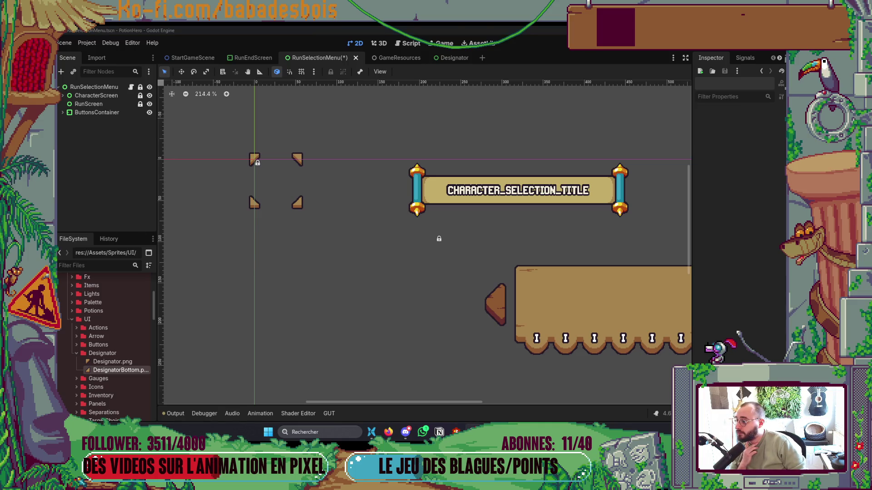
{"action": "key", "text": "alt+Tab"}
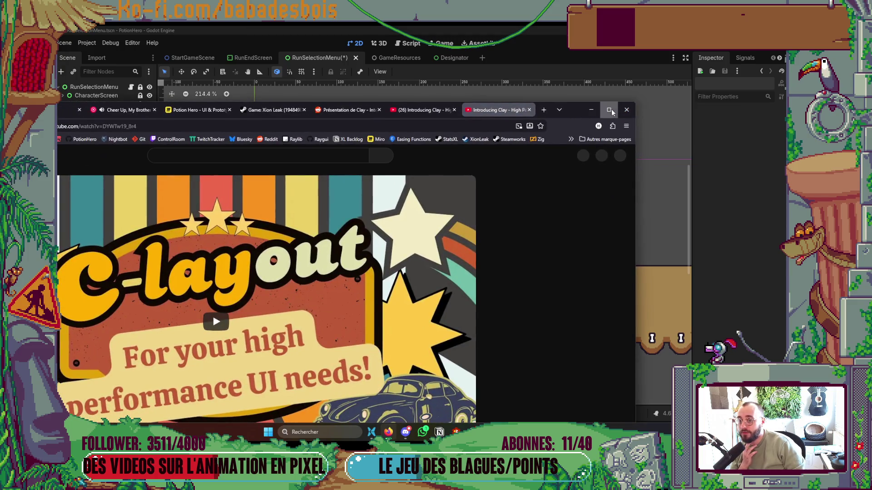
- Maximize Firefox, play the 'How Clay's UI Layout Algorithm Works' video and seek to about 2:32
{"action": "left_click", "coordinate": [610, 109]}
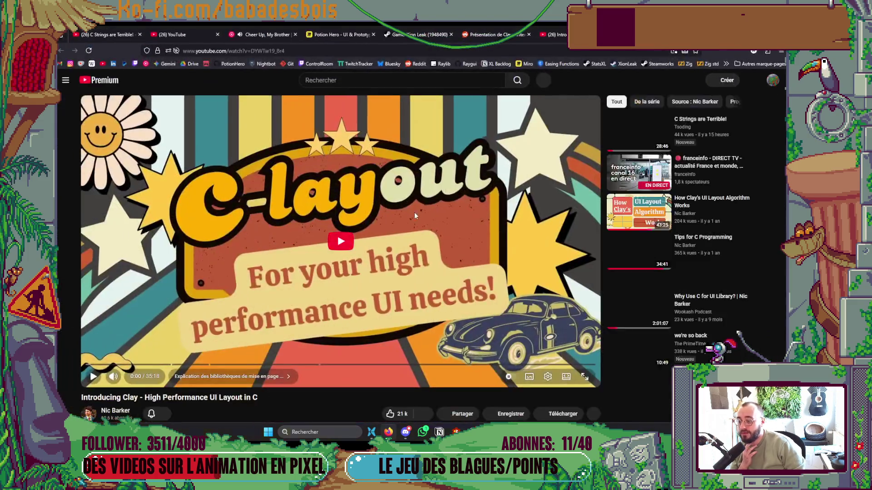
{"action": "left_click", "coordinate": [638, 211]}
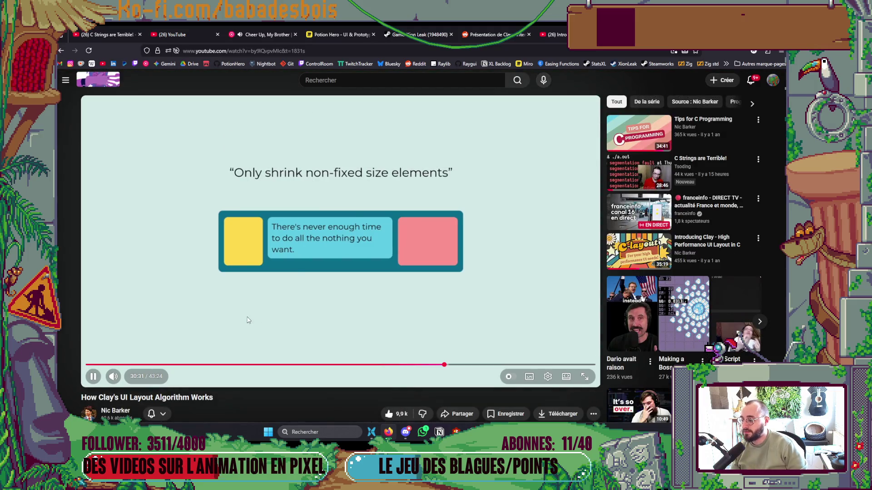
{"action": "key", "text": "space"}
{"action": "left_click", "coordinate": [111, 365]}
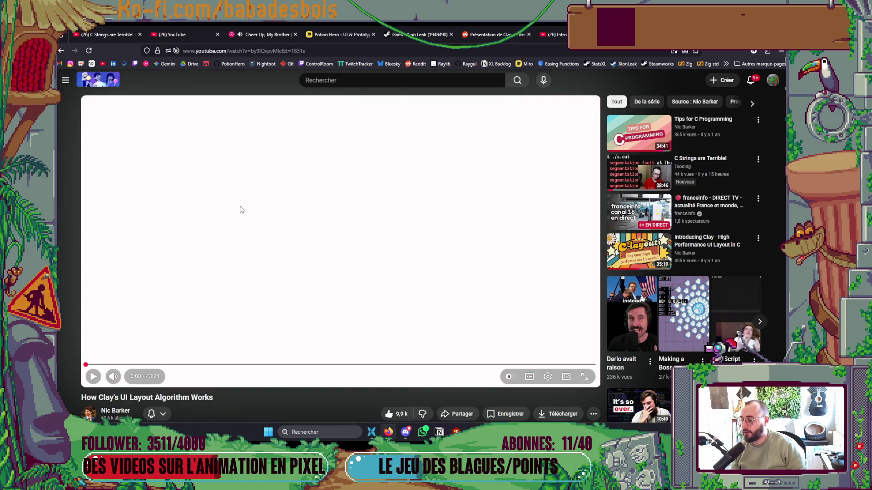
{"action": "left_click", "coordinate": [327, 51]}
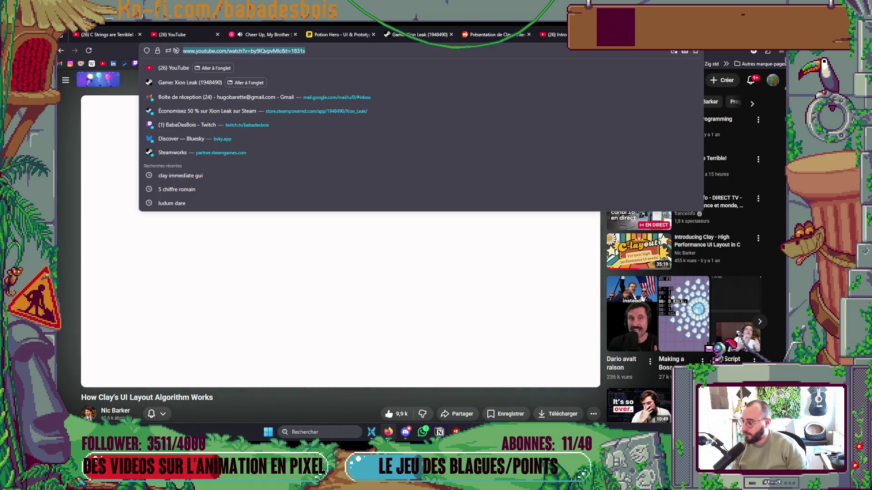
{"action": "key", "text": "Escape"}
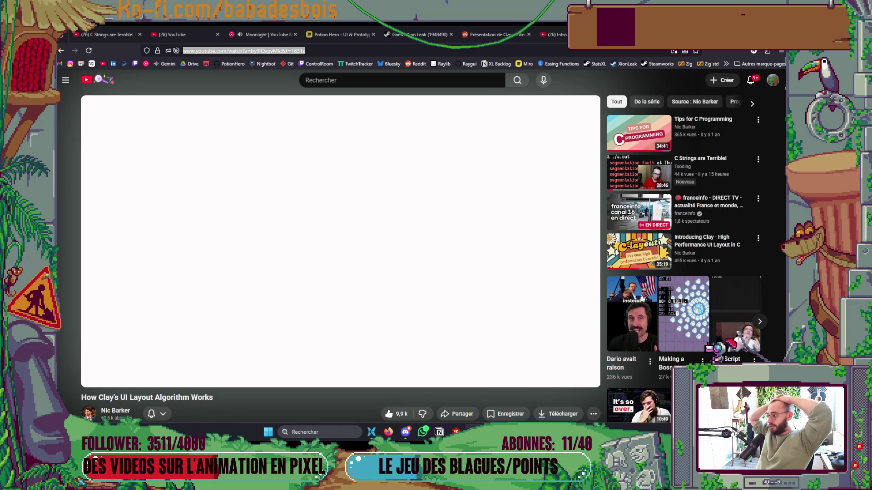
{"action": "key", "text": "alt+Tab"}
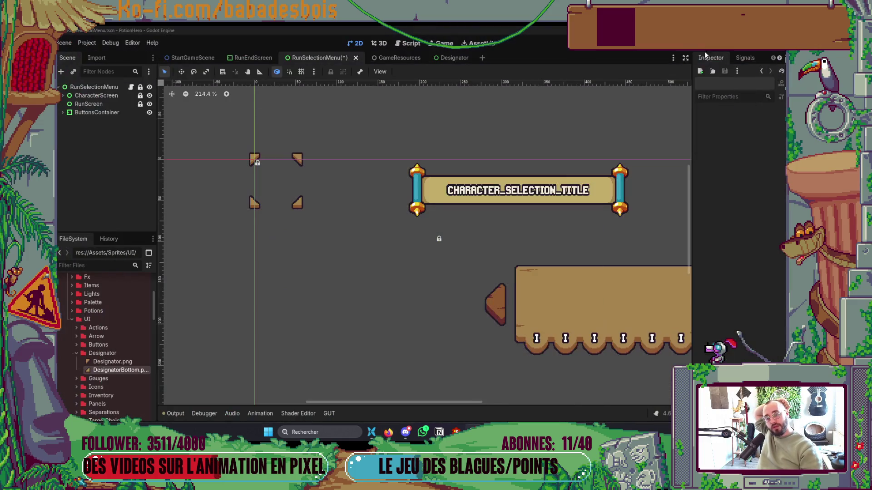
- Expand CharacterScreen, TitlePivot, TitleContainer and Content, and inspect the MarginContainer's margin overrides
{"action": "scroll", "coordinate": [436, 179], "scroll_direction": "down", "scroll_amount": 2}
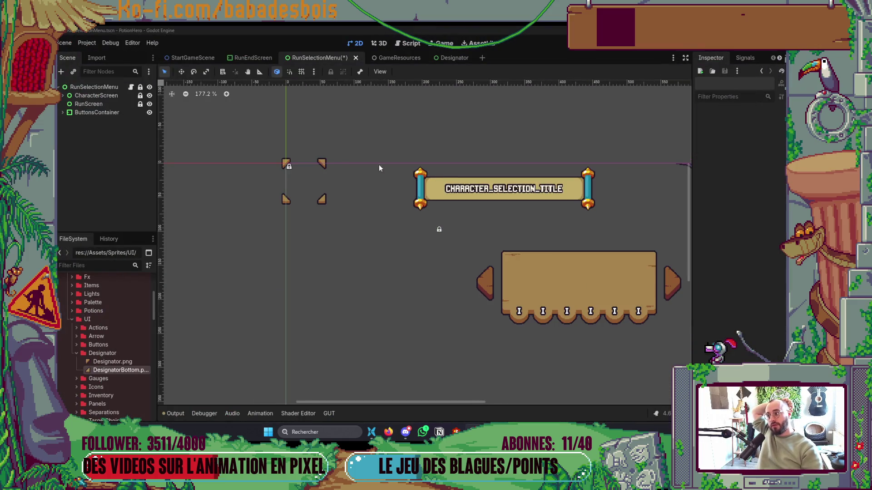
{"action": "left_click", "coordinate": [62, 96]}
{"action": "left_click", "coordinate": [67, 104]}
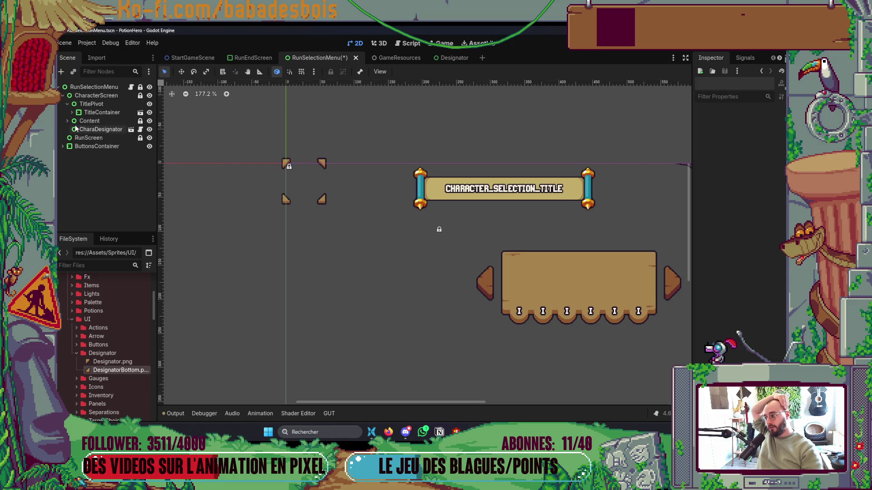
{"action": "left_click", "coordinate": [71, 112]}
{"action": "left_click", "coordinate": [68, 146]}
{"action": "scroll", "coordinate": [91, 159], "scroll_direction": "down", "scroll_amount": 2}
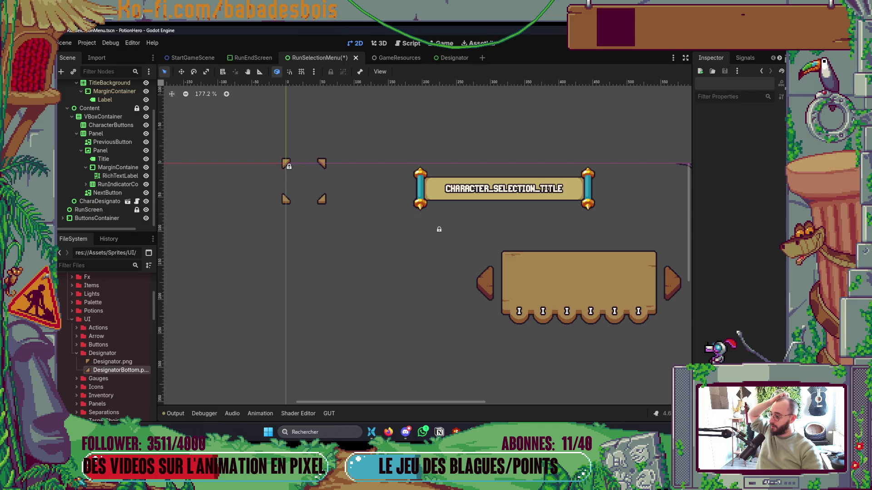
{"action": "scroll", "coordinate": [255, 192], "scroll_direction": "down", "scroll_amount": 2}
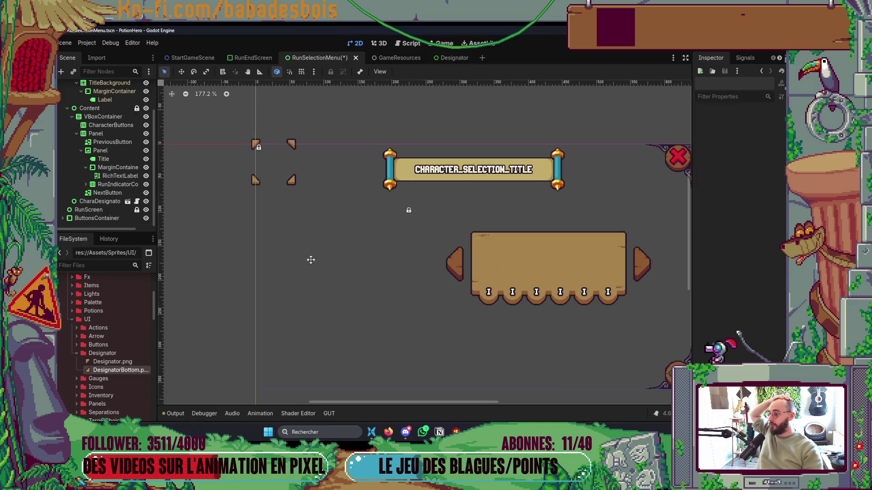
{"action": "left_click", "coordinate": [124, 168]}
{"action": "scroll", "coordinate": [318, 243], "scroll_direction": "down", "scroll_amount": 3}
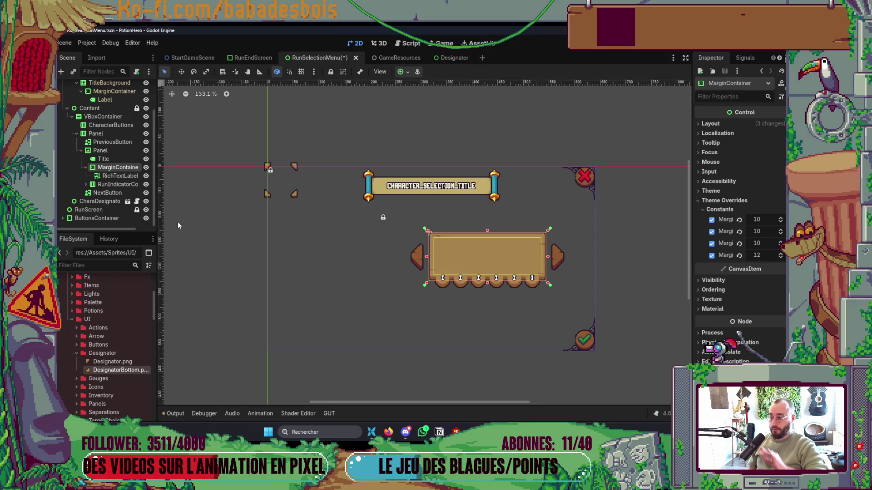
{"action": "scroll", "coordinate": [105, 136], "scroll_direction": "up", "scroll_amount": 3}
{"action": "left_click", "coordinate": [112, 89]}
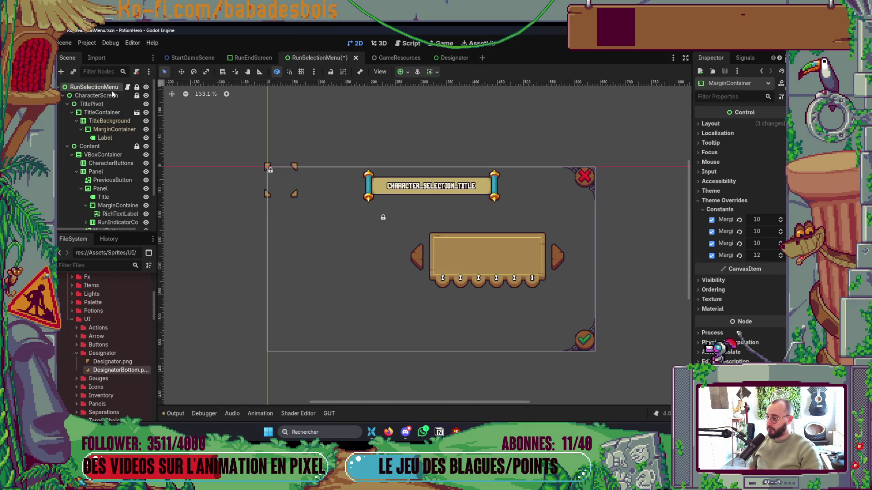
- Widen the Inspector to review the unassigned Character Designator and Run Designator exports
{"action": "left_click_drag", "start_coordinate": [694, 193], "coordinate": [631, 193]}
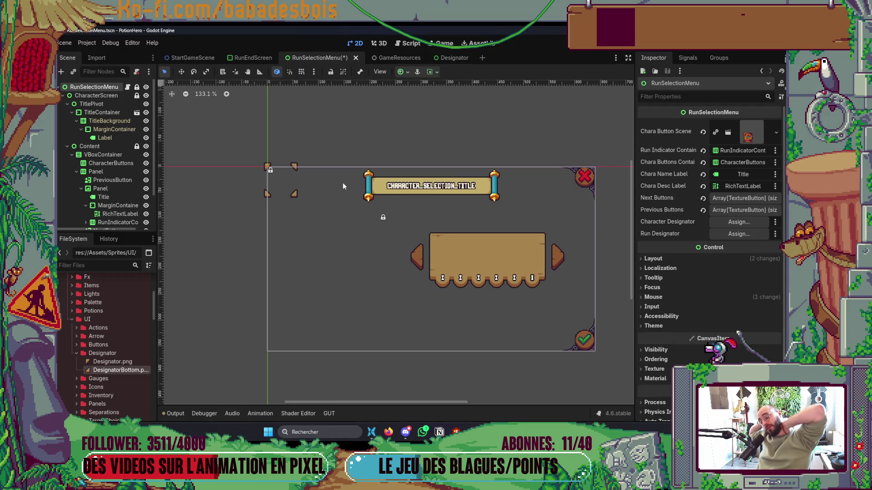
{"action": "scroll", "coordinate": [595, 192], "scroll_direction": "right", "scroll_amount": 1}
- Save the RunSelectionMenu scene
{"action": "key", "text": "ctrl+s"}
{"action": "scroll", "coordinate": [593, 203], "scroll_direction": "down", "scroll_amount": 1}
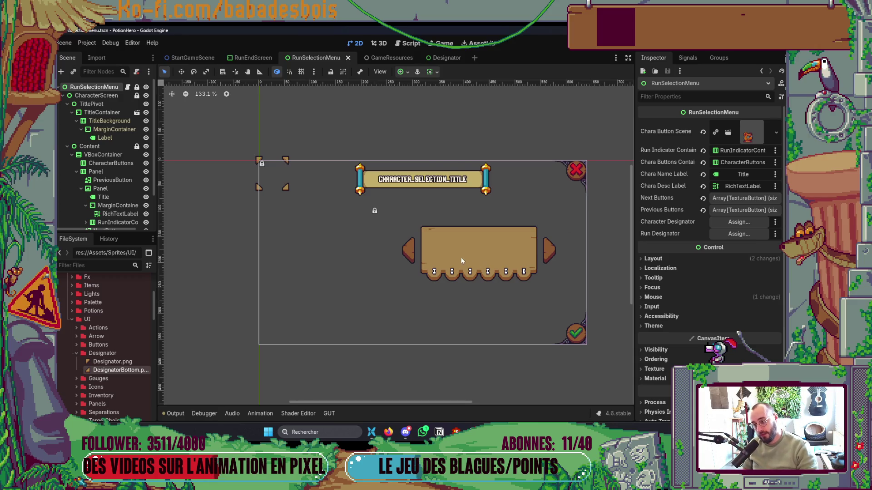
{"action": "scroll", "coordinate": [427, 259], "scroll_direction": "up", "scroll_amount": 12}
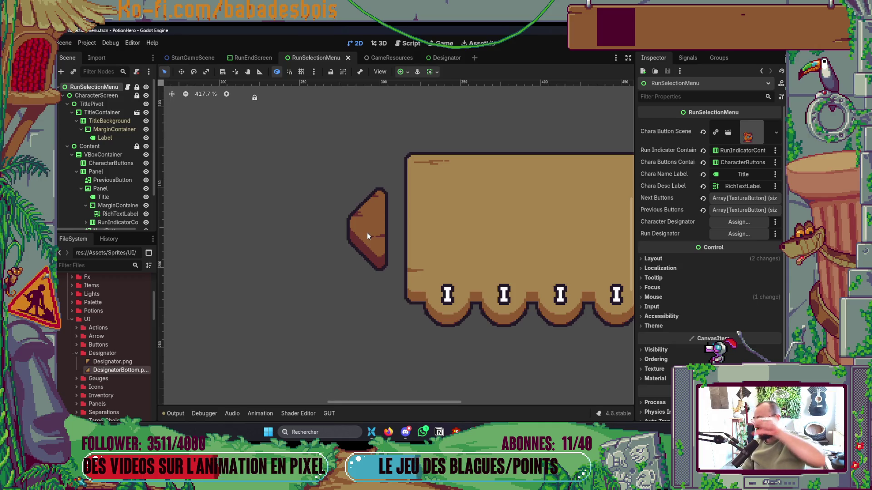
{"action": "scroll", "coordinate": [381, 244], "scroll_direction": "down", "scroll_amount": 4}
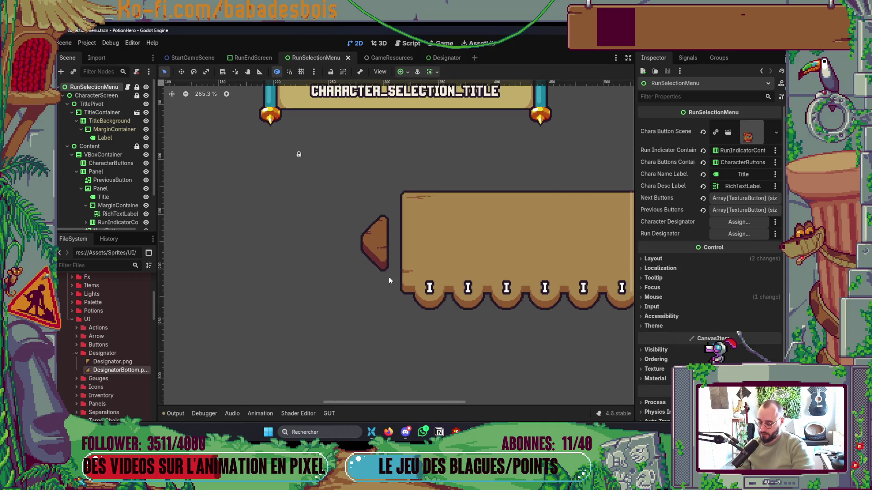
- Open GameOver.tscn through the quick-open scene search for 'Gam'
{"action": "key", "text": "ctrl+shift+o"}
{"action": "type", "text": "Gam"}
{"action": "key", "text": "Down"}
{"action": "key", "text": "Return"}
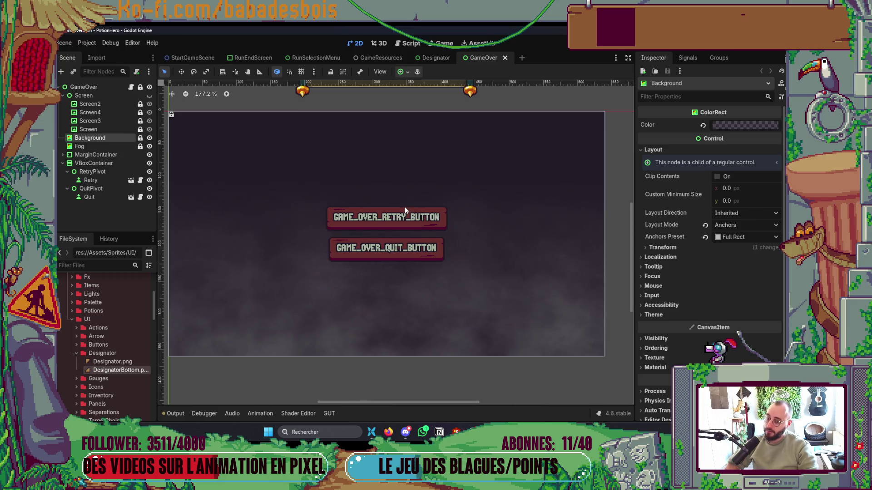
{"action": "scroll", "coordinate": [459, 287], "scroll_direction": "down", "scroll_amount": 4}
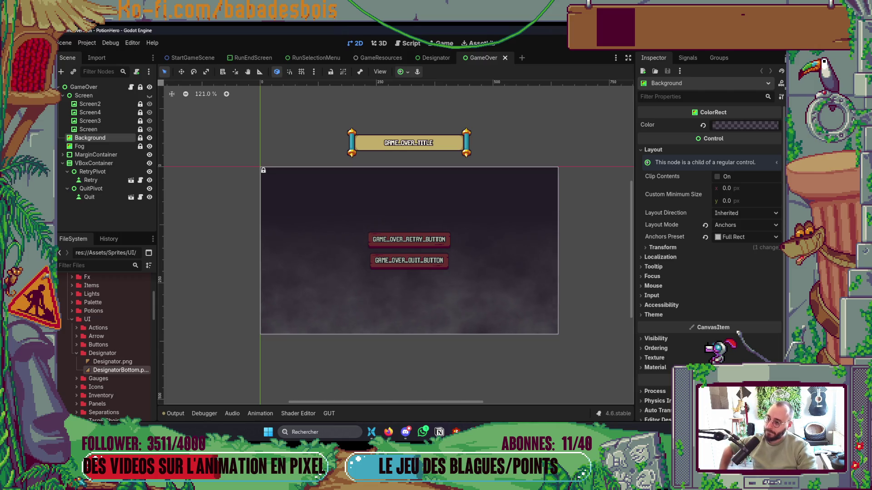
{"action": "mouse_move", "coordinate": [754, 30]}
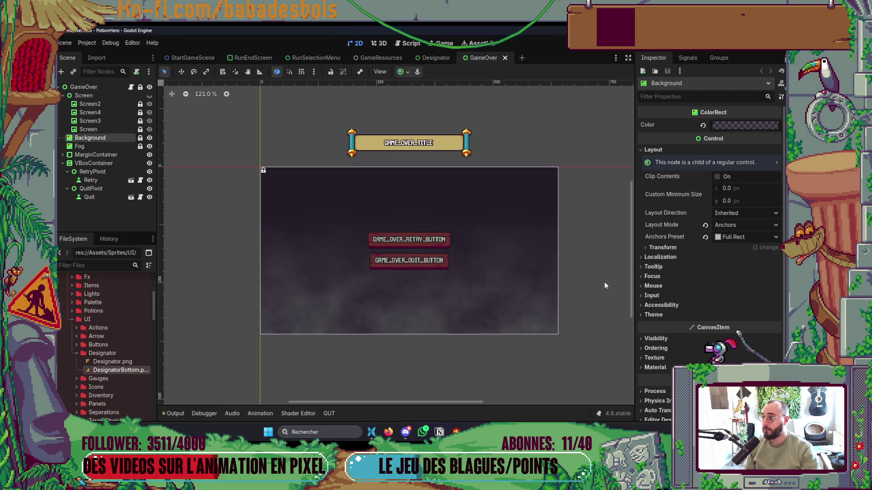
- Expand the Background node's Theme section, which shows no theme assigned
{"action": "left_click", "coordinate": [663, 317]}
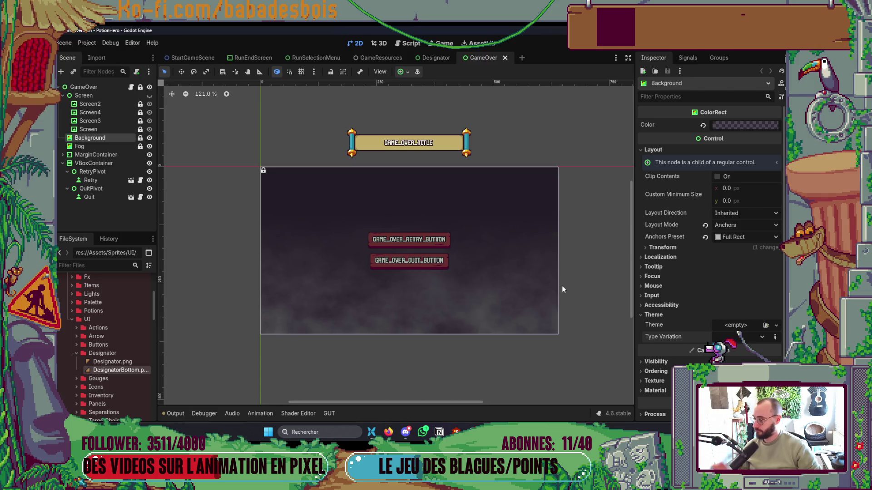
{"action": "key", "text": "alt+Tab"}
- Return from Neovim to Godot, close the GameOver scene, and select the Designator root control
{"action": "key", "text": "Tab"}
{"action": "key", "text": "Tab"}
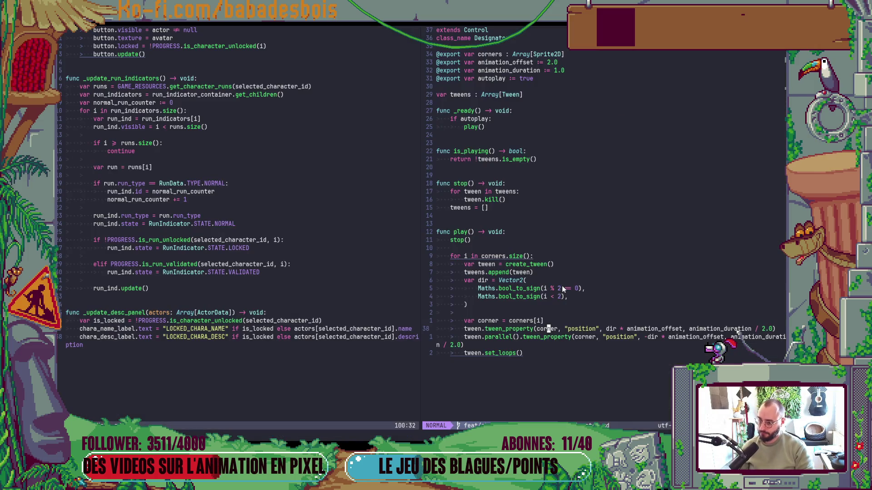
{"action": "scroll", "coordinate": [186, 298], "scroll_direction": "up", "scroll_amount": 3}
{"action": "left_click", "coordinate": [315, 255]}
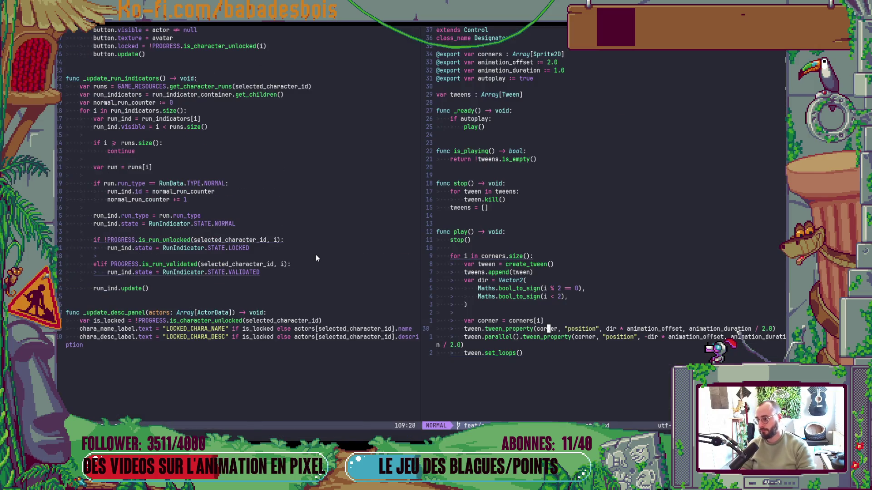
{"action": "key", "text": "alt+Tab"}
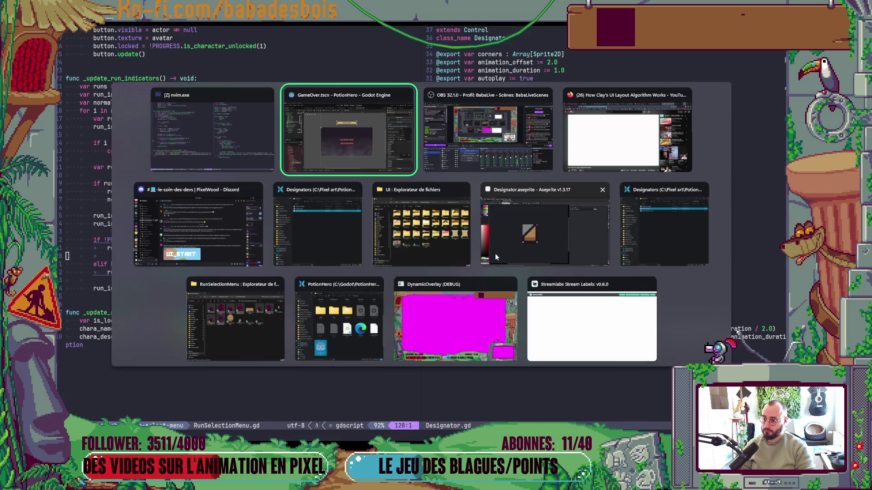
{"action": "left_click", "coordinate": [350, 138]}
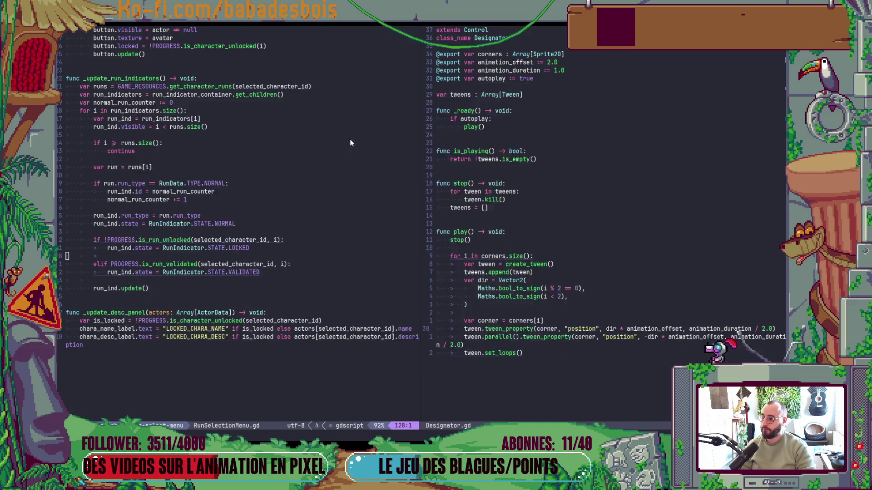
{"action": "left_click", "coordinate": [505, 58]}
{"action": "scroll", "coordinate": [456, 146], "scroll_direction": "up", "scroll_amount": 2}
{"action": "left_click", "coordinate": [84, 87]}
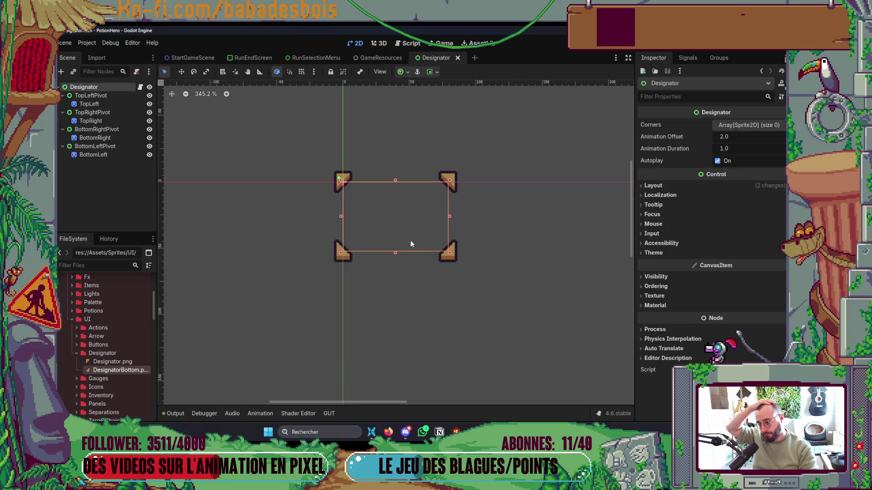
- Pull the Designator's right-side corner sprites inward and save the Designator scene
{"action": "left_click_drag", "start_coordinate": [449, 254], "coordinate": [414, 249]}
{"action": "left_click", "coordinate": [499, 238]}
{"action": "key", "text": "ctrl+s"}
- In RunSelectionMenu, collapse TitlePivot, VBoxContainer and Content, then select and frame CharaDesignator
{"action": "left_click", "coordinate": [316, 58]}
{"action": "scroll", "coordinate": [441, 177], "scroll_direction": "down", "scroll_amount": 5}
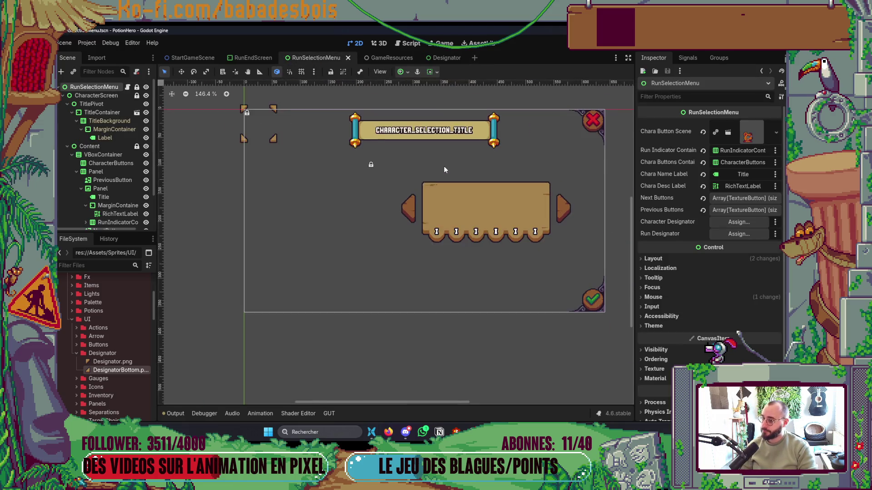
{"action": "left_click", "coordinate": [68, 104]}
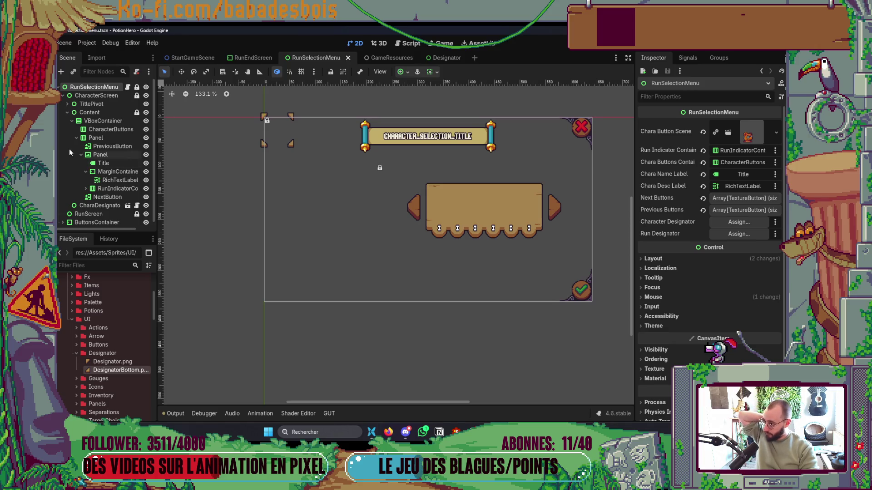
{"action": "left_click", "coordinate": [72, 121]}
{"action": "left_click", "coordinate": [67, 113]}
{"action": "left_click", "coordinate": [95, 121]}
{"action": "left_click", "coordinate": [277, 131]}
{"action": "key", "text": "f"}
{"action": "scroll", "coordinate": [461, 274], "scroll_direction": "down", "scroll_amount": 5}
{"action": "scroll", "coordinate": [470, 273], "scroll_direction": "up", "scroll_amount": 2}
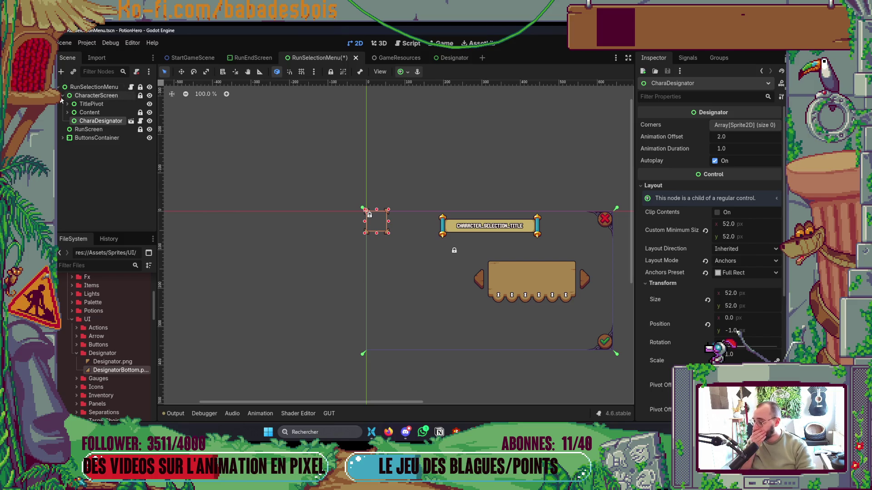
{"action": "scroll", "coordinate": [236, 206], "scroll_direction": "down", "scroll_amount": 1}
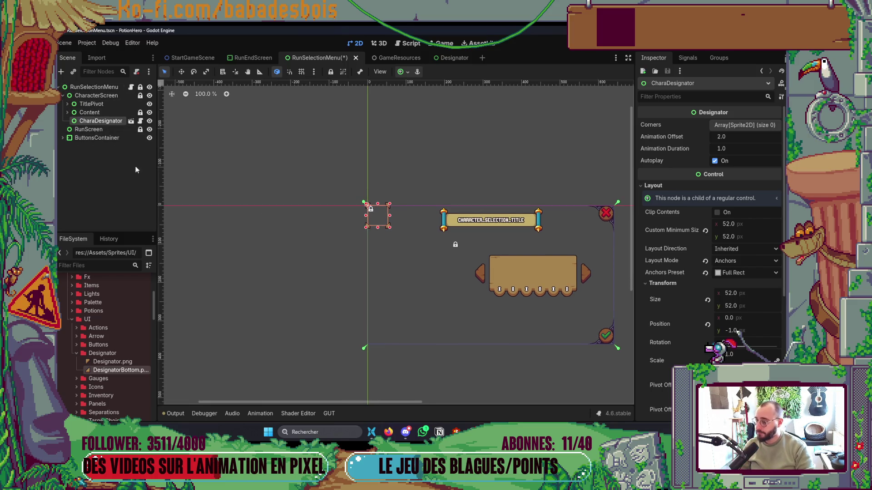
- Duplicate CharaDesignator, move the copy under RunScreen, and rename it RunDesignator
{"action": "right_click", "coordinate": [97, 129]}
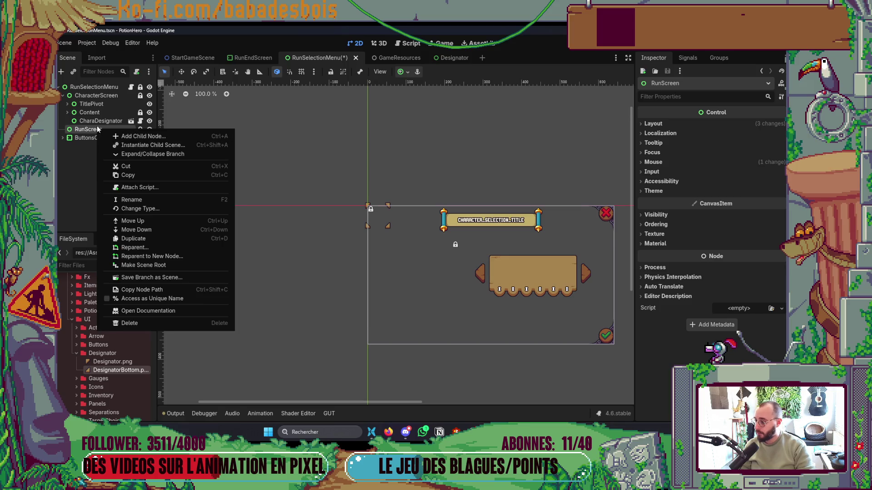
{"action": "left_click", "coordinate": [100, 120]}
{"action": "key", "text": "ctrl+d"}
{"action": "left_click_drag", "start_coordinate": [100, 130], "coordinate": [95, 138]}
{"action": "double_click", "coordinate": [101, 138]}
{"action": "key", "text": "Home"}
{"action": "key", "text": "Delete"}
{"action": "key", "text": "Delete"}
{"action": "key", "text": "Delete"}
{"action": "type", "text": "Run"}
{"action": "key", "text": "Return"}
{"action": "double_click", "coordinate": [119, 138]}
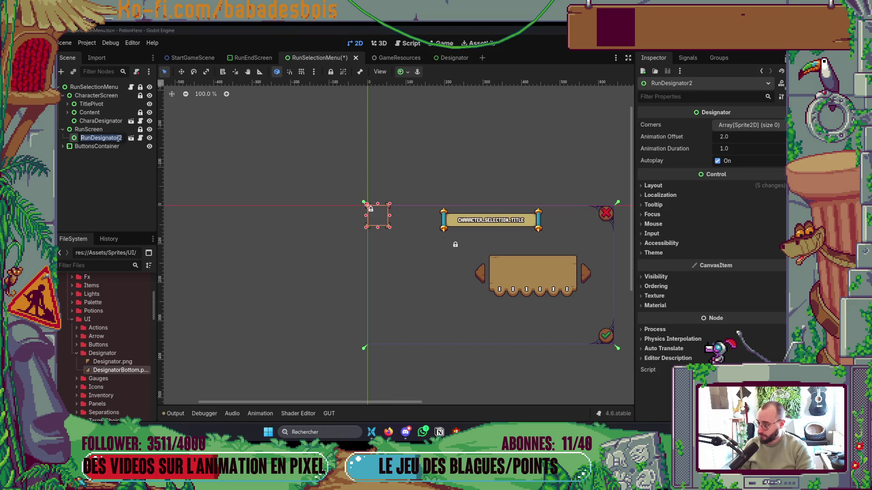
{"action": "key", "text": "Return"}
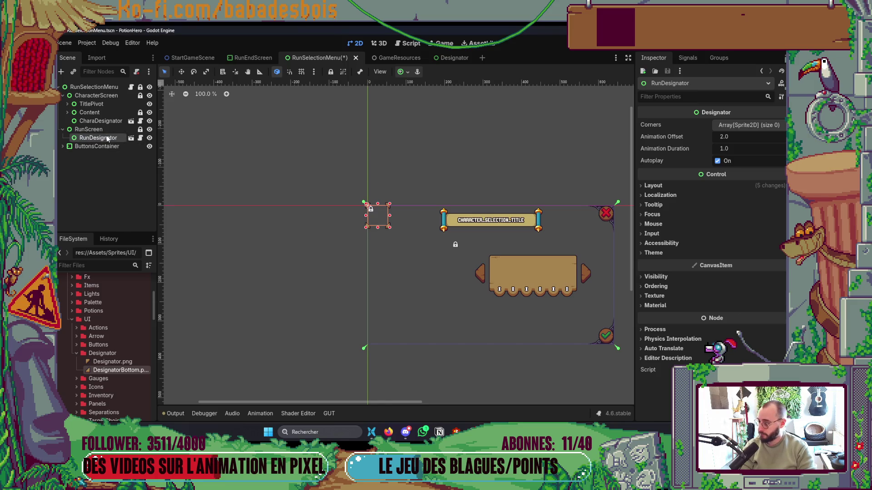
- Save the RunSelectionMenu scene and hide the RunScreen branch with its designator
{"action": "left_click", "coordinate": [107, 121]}
{"action": "key", "text": "ctrl+s"}
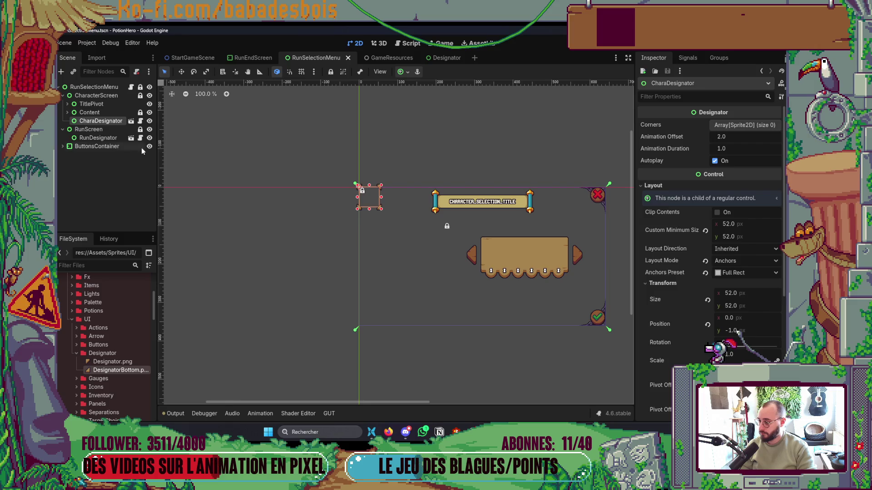
{"action": "scroll", "coordinate": [246, 206], "scroll_direction": "down", "scroll_amount": 1}
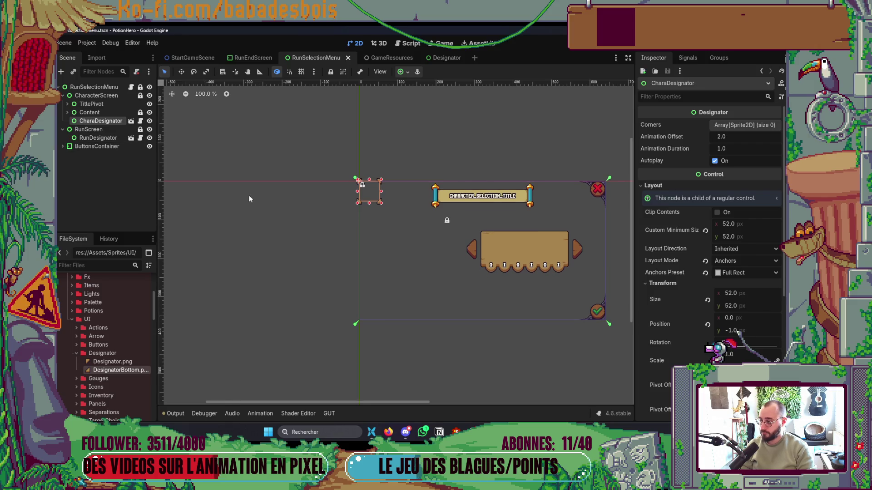
{"action": "left_click", "coordinate": [150, 129]}
{"action": "left_click", "coordinate": [245, 231]}
{"action": "key", "text": "alt+Tab"}
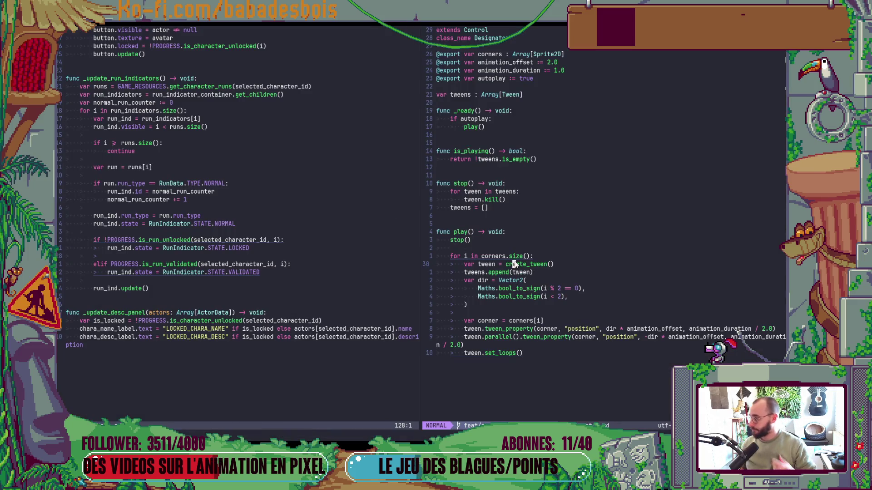
{"action": "key", "text": "alt+Tab"}
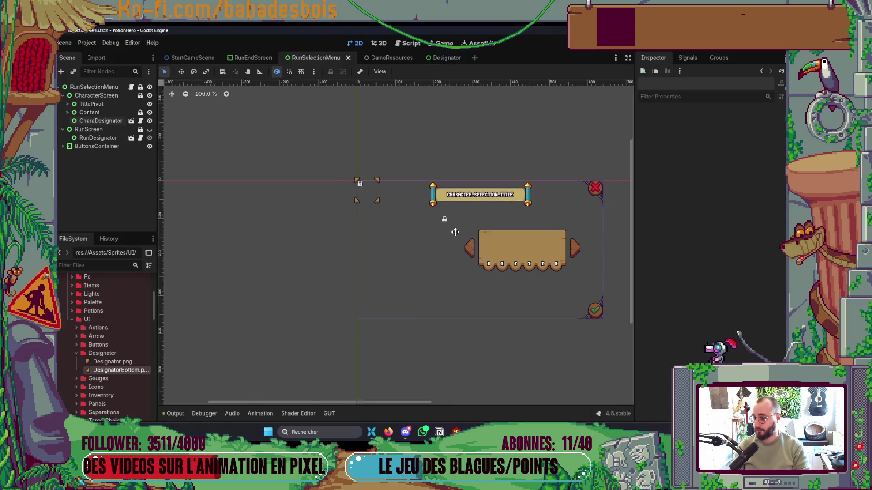
- Move CharaDesignator into the Content panel's VBoxContainer in the Scene dock
{"action": "left_click", "coordinate": [83, 121]}
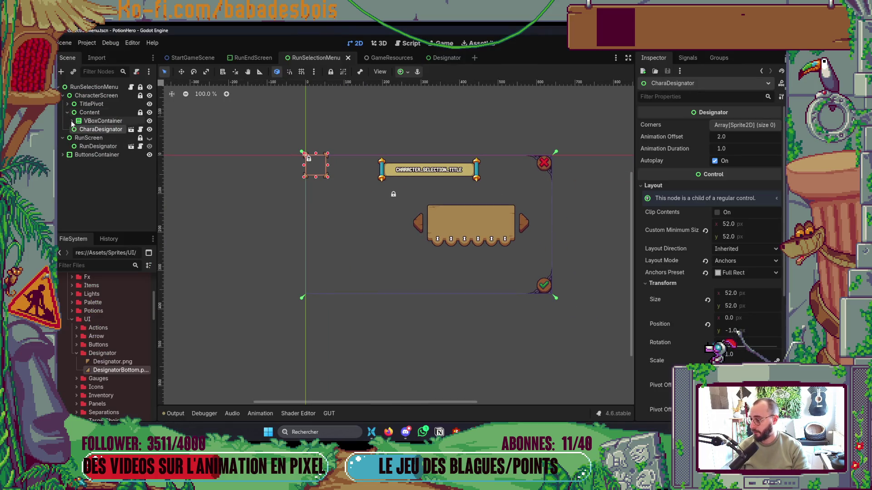
{"action": "left_click", "coordinate": [67, 113]}
{"action": "scroll", "coordinate": [96, 149], "scroll_direction": "down", "scroll_amount": 1}
{"action": "left_click_drag", "start_coordinate": [99, 195], "coordinate": [116, 102]}
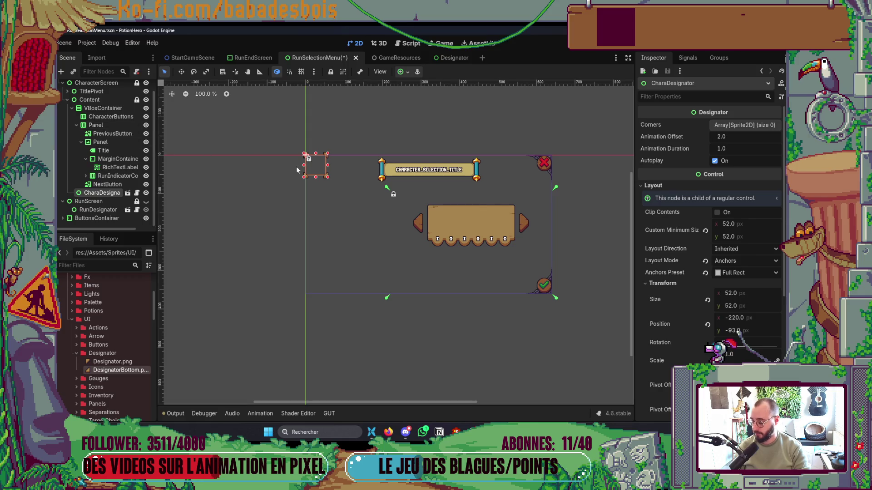
- Position CharaDesignator at 103, -18 just above the character panel and save the scene
{"action": "key", "text": "s"}
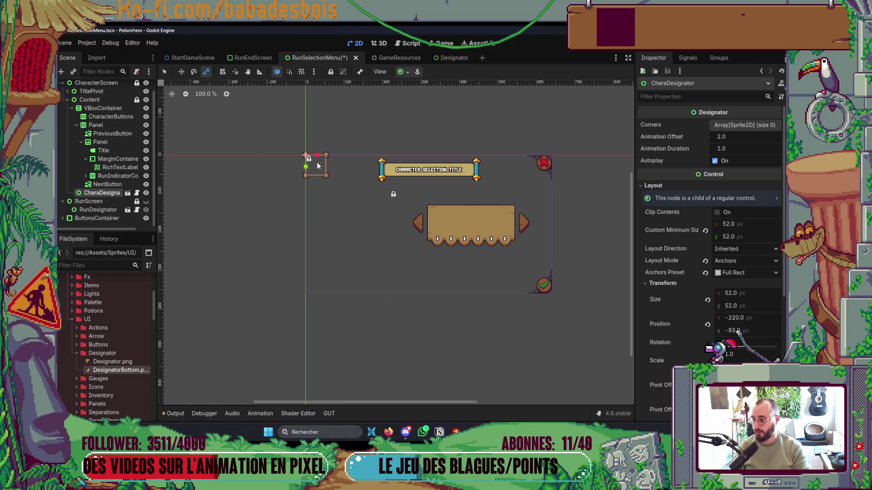
{"action": "key", "text": "w"}
{"action": "mouse_move", "coordinate": [321, 167]}
{"action": "left_mouse_down"}
{"action": "mouse_move", "coordinate": [447, 184]}
{"action": "mouse_move", "coordinate": [438, 182]}
{"action": "mouse_move", "coordinate": [440, 191]}
{"action": "left_mouse_up"}
{"action": "key", "text": "ctrl+s"}
{"action": "scroll", "coordinate": [92, 168], "scroll_direction": "up", "scroll_amount": 1}
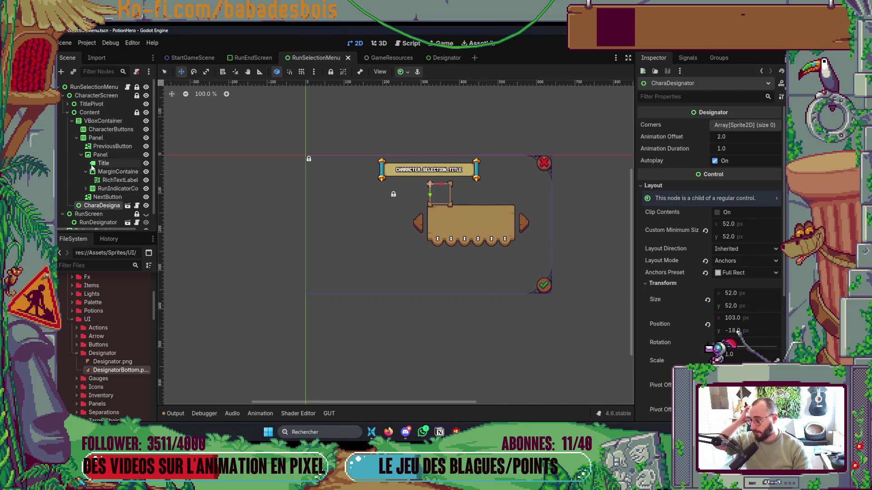
{"action": "left_click", "coordinate": [67, 112]}
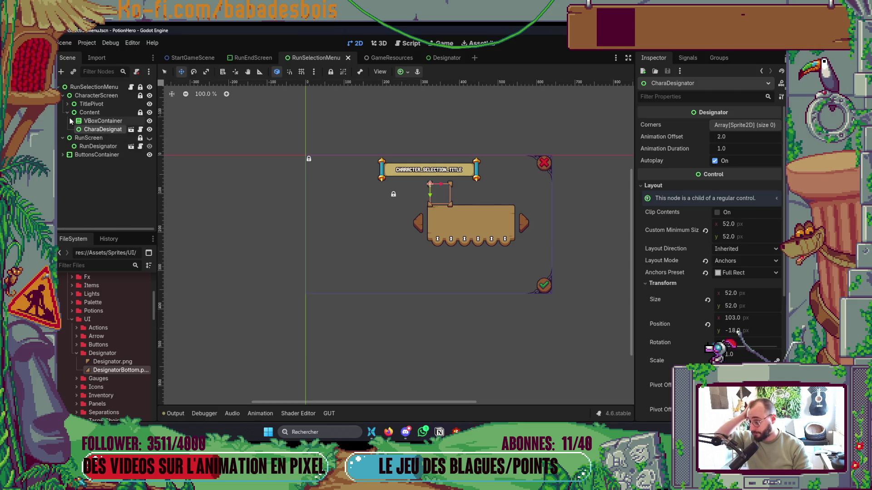
{"action": "left_click", "coordinate": [104, 86]}
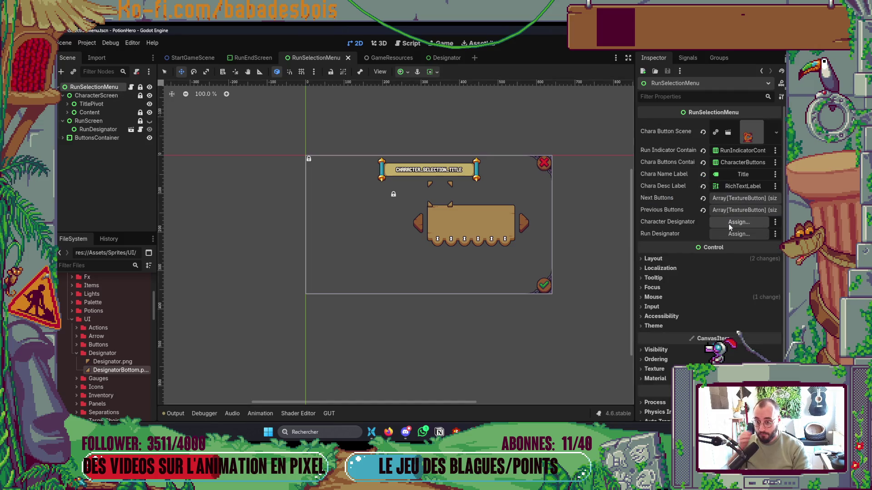
- Assign CharaDesignator and RunDesignator to the Character and Run Designator fields, then run with F5
{"action": "left_click", "coordinate": [729, 223]}
{"action": "double_click", "coordinate": [407, 164]}
{"action": "left_click", "coordinate": [738, 234]}
{"action": "double_click", "coordinate": [411, 181]}
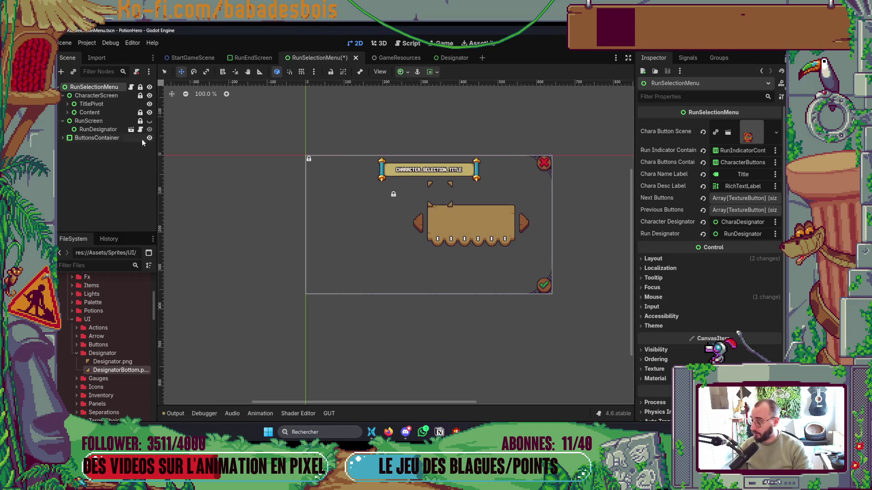
{"action": "left_click", "coordinate": [101, 129]}
{"action": "key", "text": "F5"}
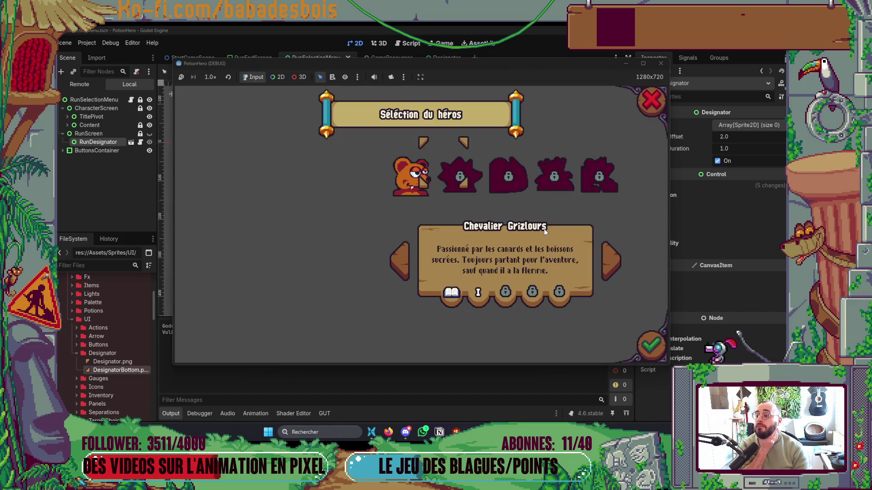
- Close the test game window, review the tween code in Neovim, and return to Godot
{"action": "left_click", "coordinate": [651, 100]}
{"action": "key", "text": "alt+Tab"}
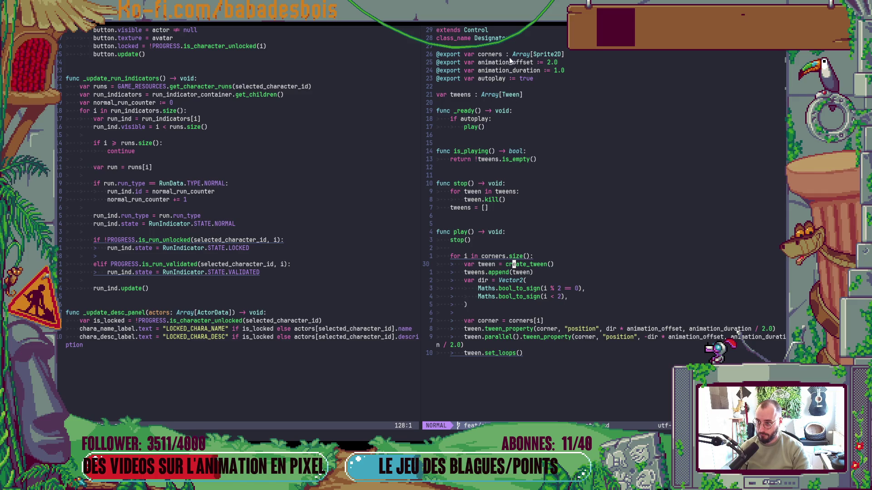
{"action": "key", "text": "alt+Tab"}
{"action": "key", "text": "alt+Tab"}
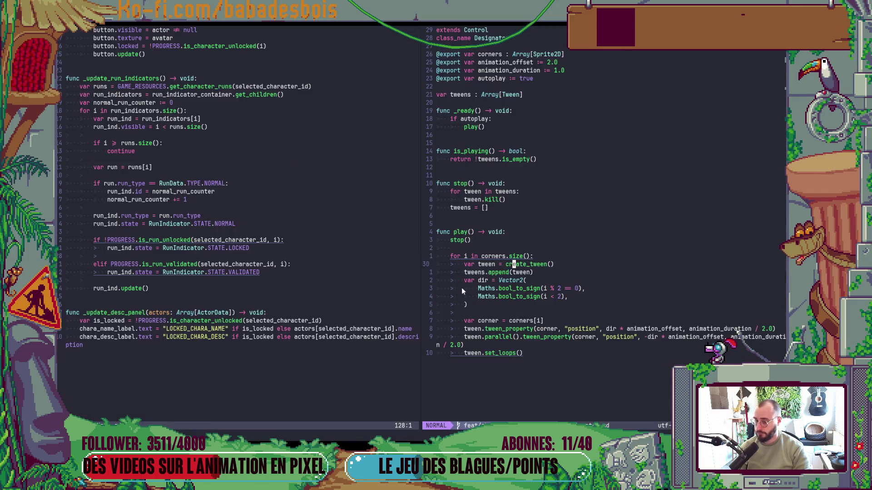
{"action": "key", "text": "h"}
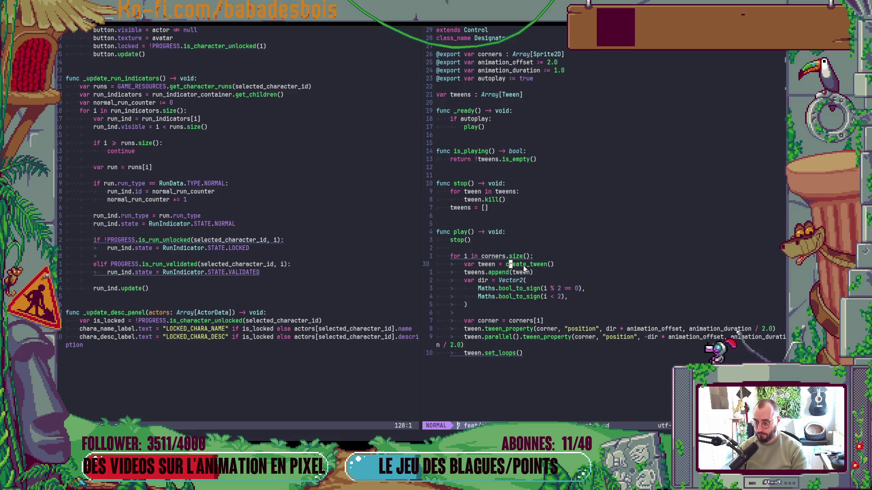
{"action": "key", "text": "alt+Tab"}
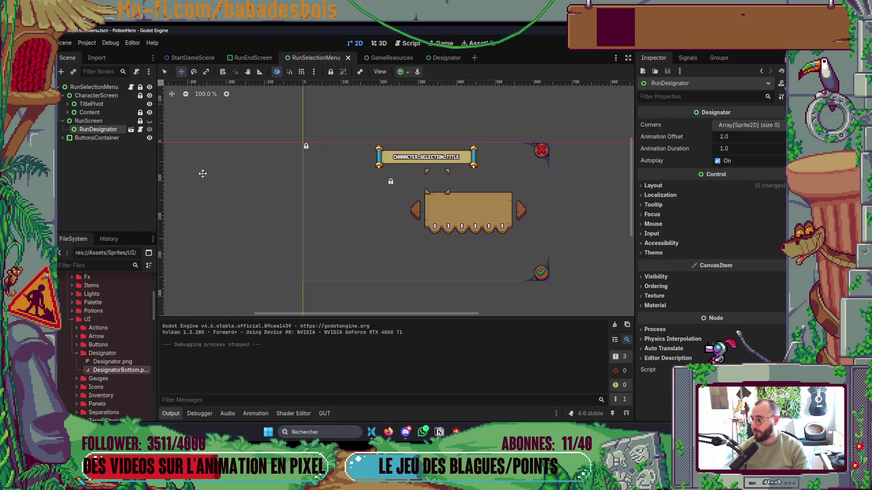
- Give the Designator's Corners array four slots: TopLeft, TopRight, BottomRight, BottomLeft
{"action": "left_click", "coordinate": [131, 129]}
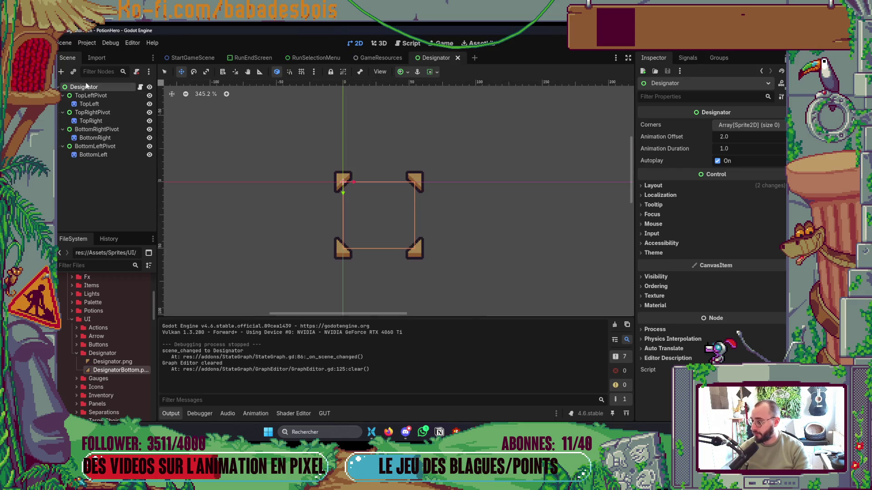
{"action": "left_click", "coordinate": [740, 126]}
{"action": "left_click", "coordinate": [773, 137]}
{"action": "left_click", "coordinate": [773, 137]}
{"action": "left_click", "coordinate": [773, 137]}
{"action": "left_click", "coordinate": [773, 136]}
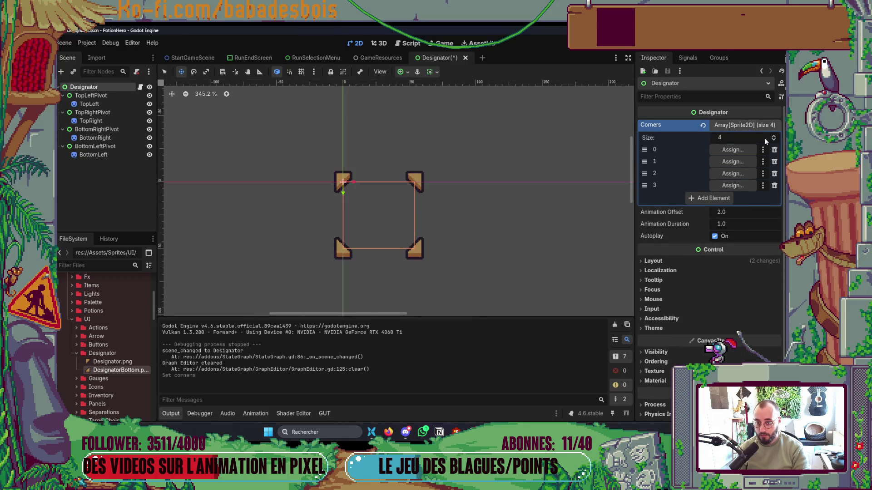
{"action": "left_click", "coordinate": [729, 151]}
{"action": "double_click", "coordinate": [390, 155]}
{"action": "left_click", "coordinate": [732, 162]}
{"action": "double_click", "coordinate": [422, 172]}
{"action": "left_click", "coordinate": [749, 173]}
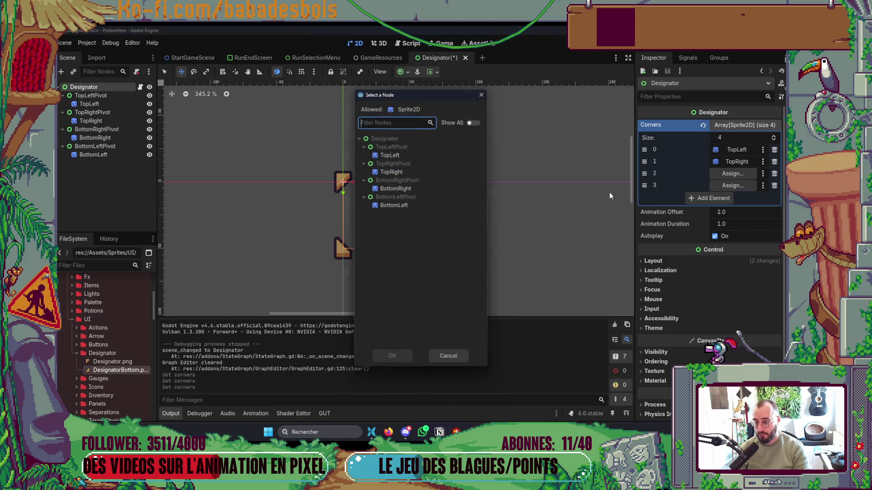
{"action": "double_click", "coordinate": [428, 188]}
{"action": "left_click", "coordinate": [733, 185]}
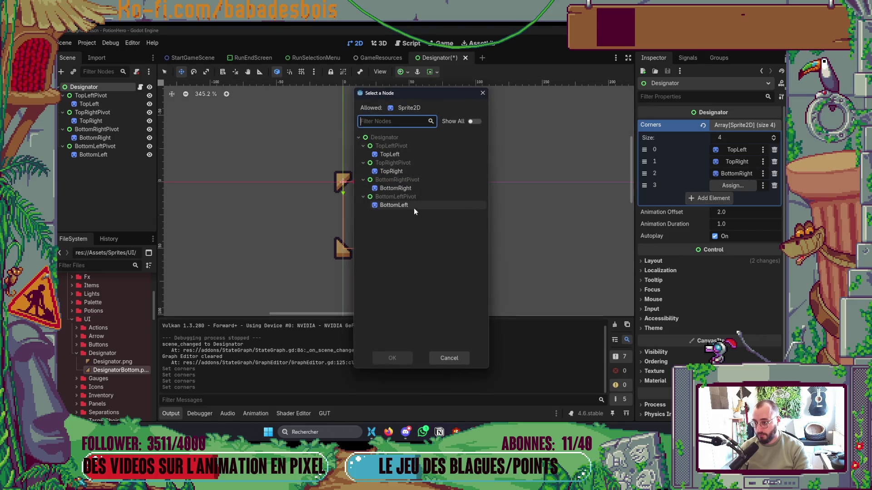
{"action": "double_click", "coordinate": [414, 205]}
- Save the Designator scene and run RunSelectionMenu with F6
{"action": "key", "text": "ctrl+s"}
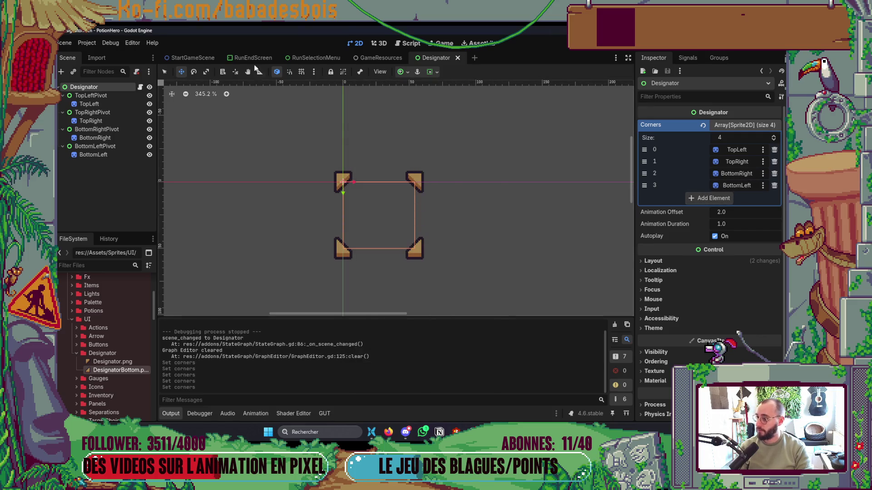
{"action": "left_click", "coordinate": [369, 58]}
{"action": "left_click", "coordinate": [312, 57]}
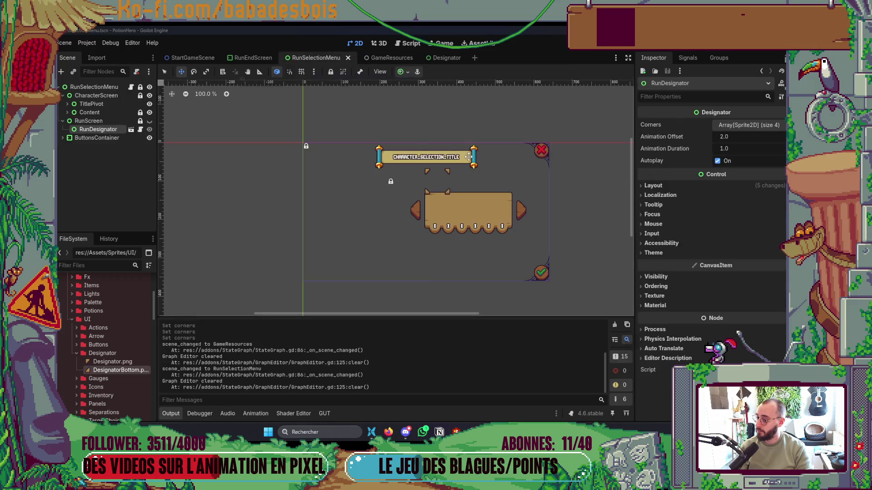
{"action": "key", "text": "F6"}
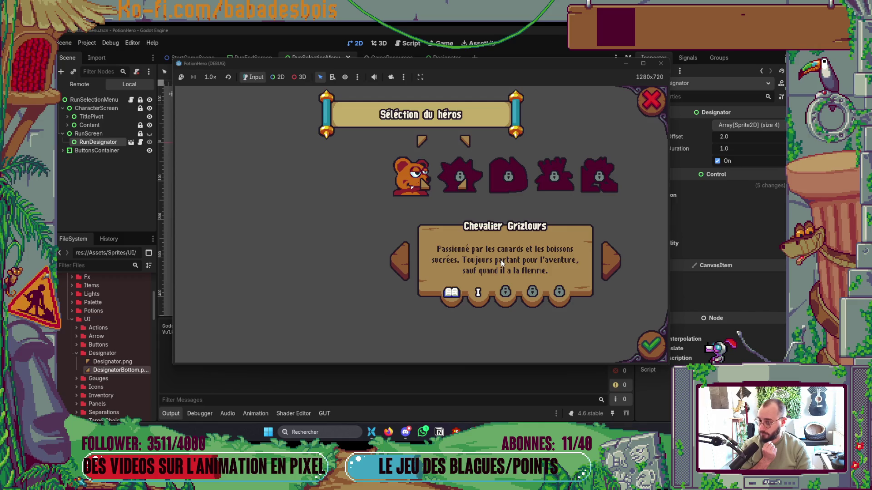
- Close the running hero selection screen and switch to the Neovim code editor
{"action": "left_click", "coordinate": [661, 63]}
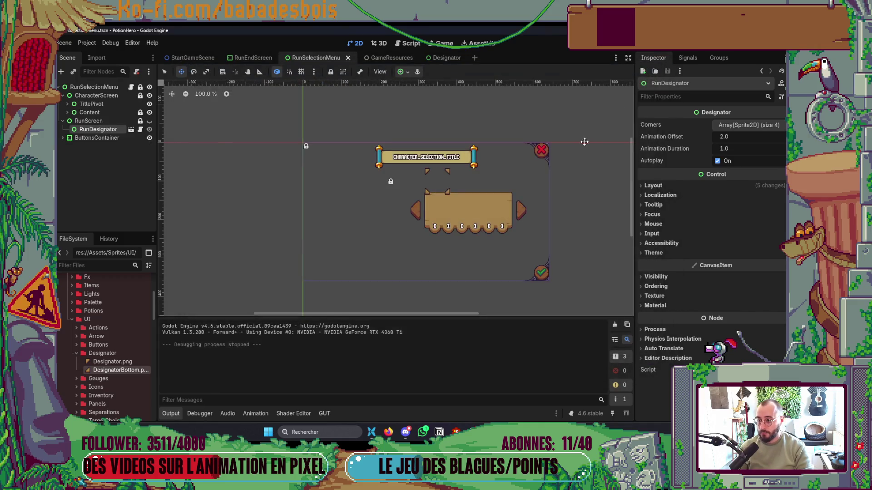
{"action": "key", "text": "alt+Tab"}
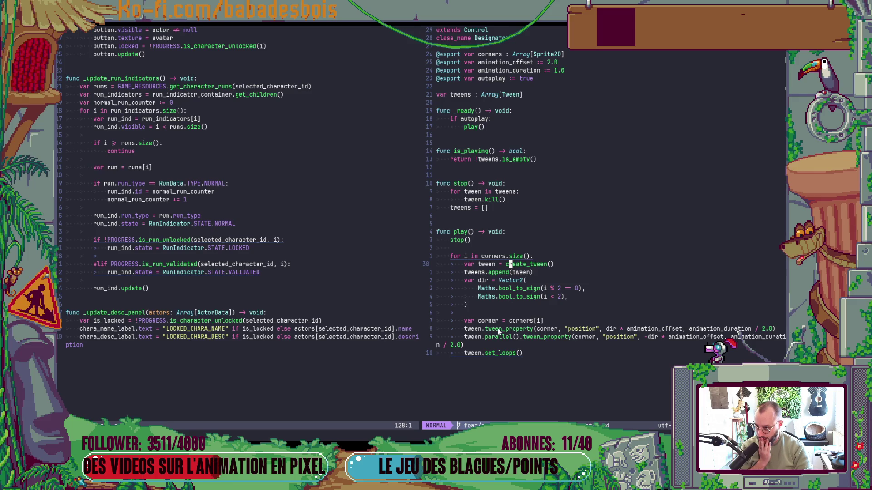
- Delete 'parallel().' from the second tween_property call so it runs sequentially, and save the script
{"action": "double_click", "coordinate": [474, 353]}
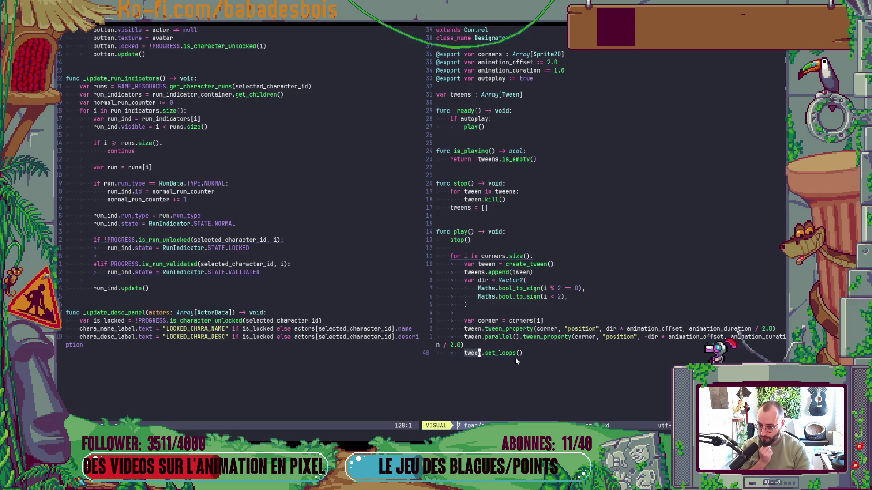
{"action": "left_click", "coordinate": [483, 337]}
{"action": "key", "text": "l"}
{"action": "key", "text": "d"}
{"action": "key", "text": "f"}
{"action": "key", "text": "period"}
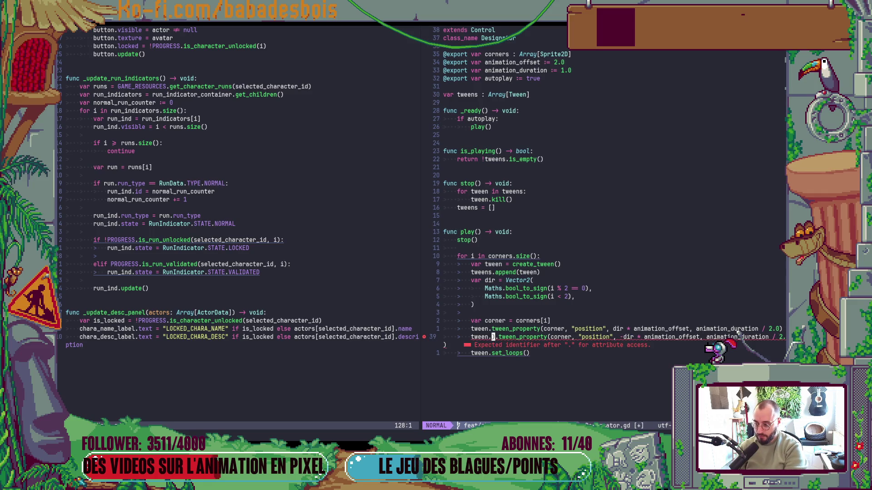
{"action": "key", "text": "ctrl+s"}
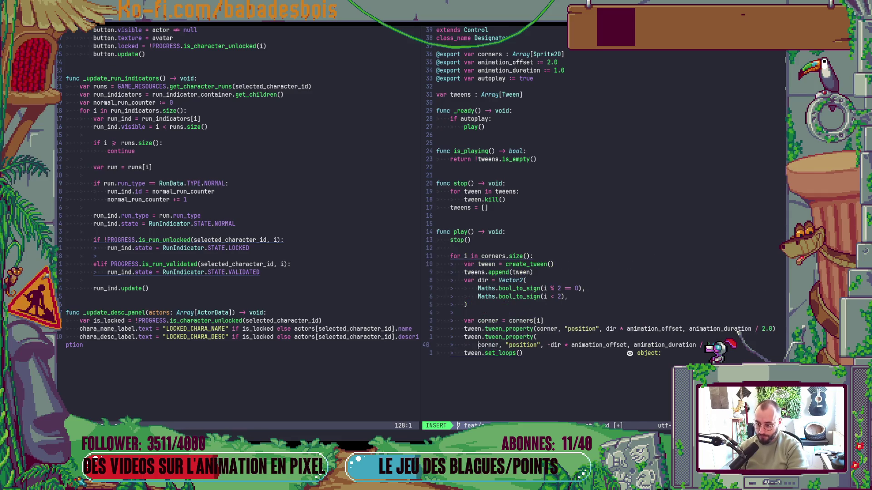
{"action": "key", "text": "w"}
{"action": "key", "text": "w"}
{"action": "key", "text": "alt+Tab"}
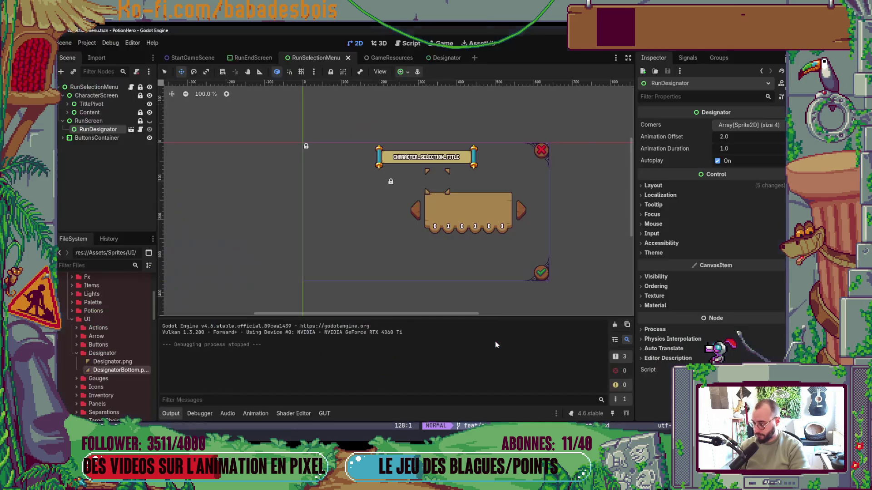
- Run the game to watch the corner animation, then close it and return to the code editor
{"action": "key", "text": "F5"}
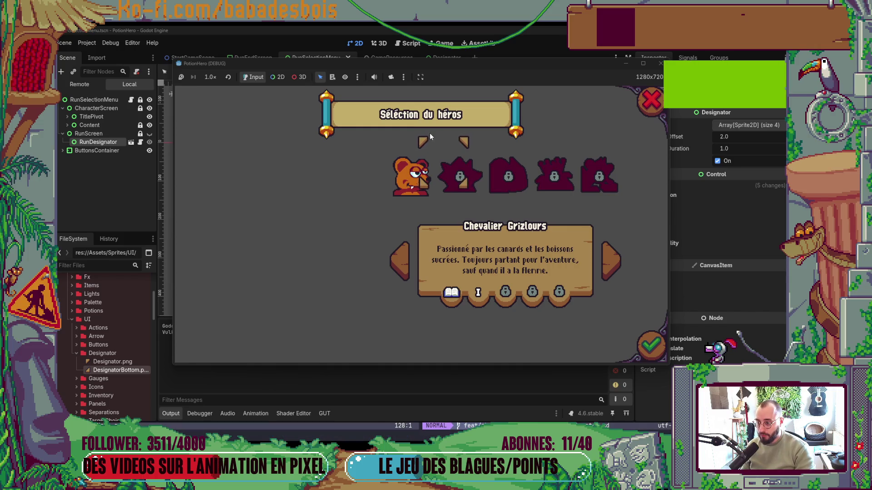
{"action": "left_click", "coordinate": [660, 64]}
{"action": "key", "text": "alt+Tab"}
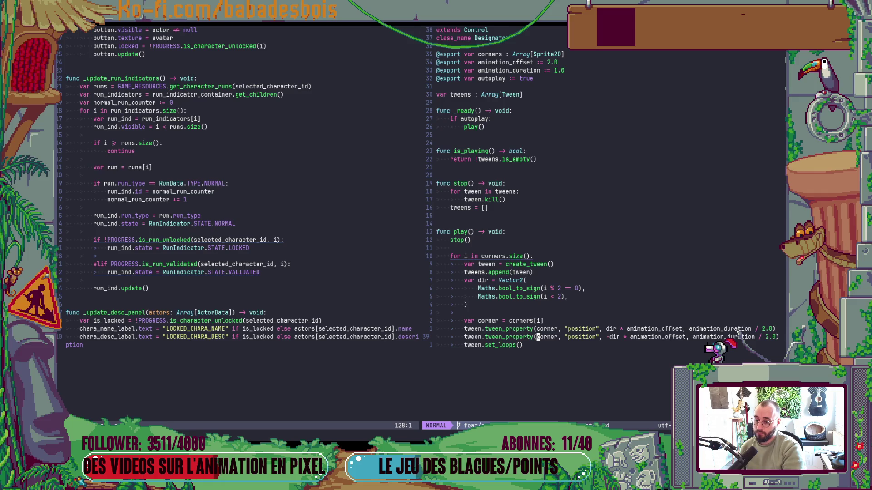
- Replace line 33's bool_to_sign argument with "i in [0, 3]", save with :w, and switch to Godot
{"action": "key", "text": "6"}
{"action": "key", "text": "k"}
{"action": "key", "text": "l"}
{"action": "type", "text": "lC"}
{"action": "type", "text": "in ["}
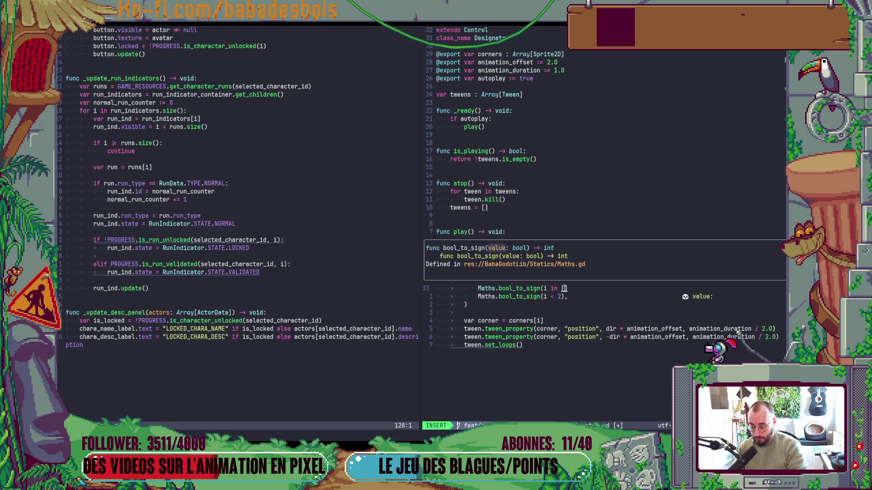
{"action": "type", "text": "]),"}
{"action": "key", "text": "Left"}
{"action": "key", "text": "Left"}
{"action": "key", "text": "Left"}
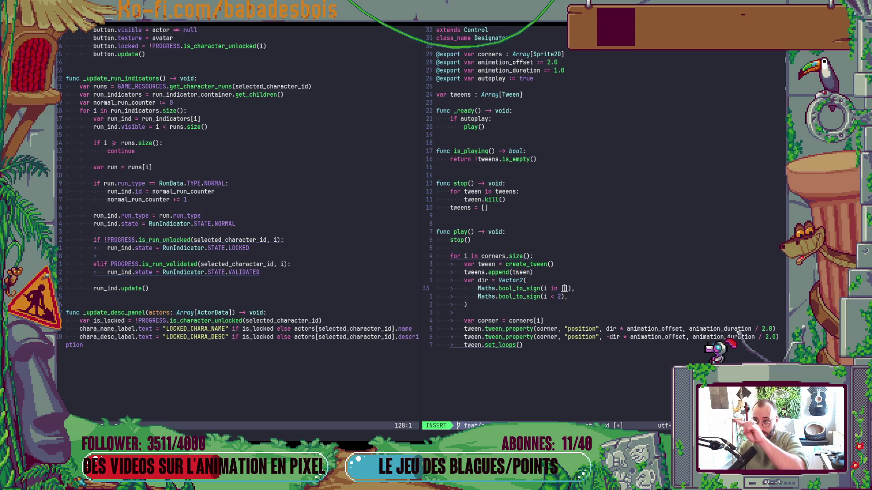
{"action": "type", "text": "0"}
{"action": "type", "text": ", 3"}
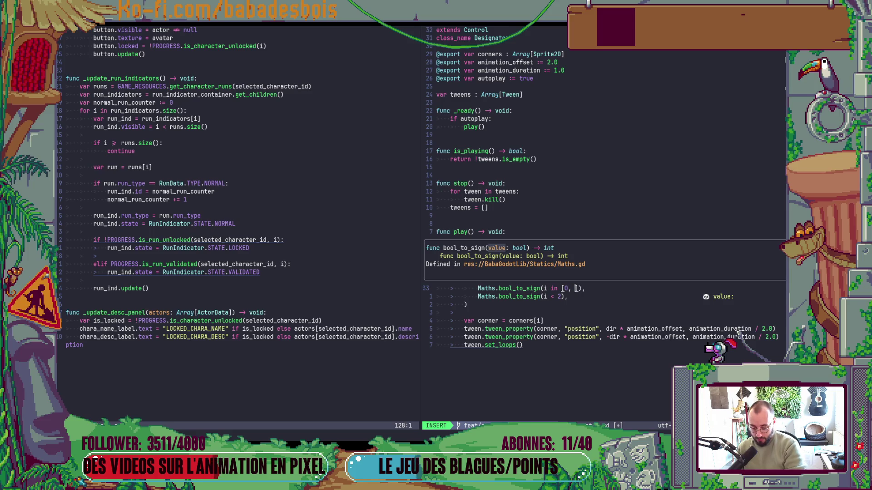
{"action": "key", "text": "Escape"}
{"action": "type", "text": ":w"}
{"action": "key", "text": "Return"}
{"action": "key", "text": "alt+Tab"}
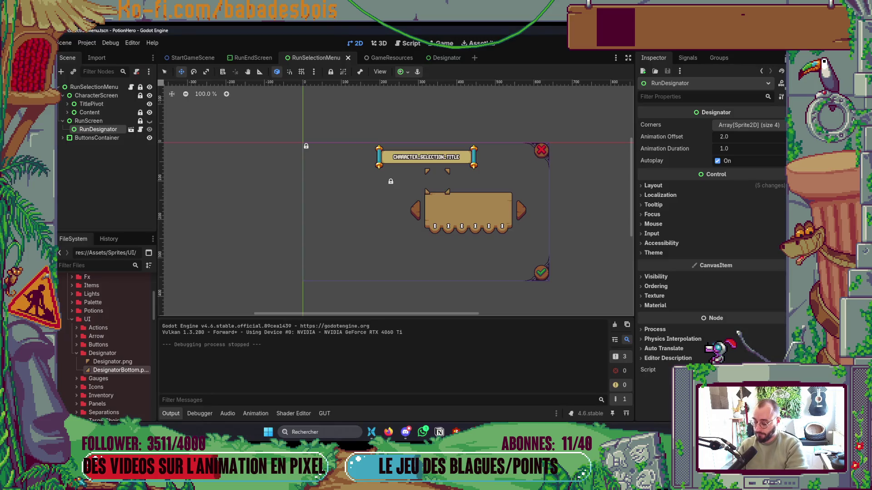
- Run the project to check the hero selection menu, then return to the nvim window
{"action": "key", "text": "F5"}
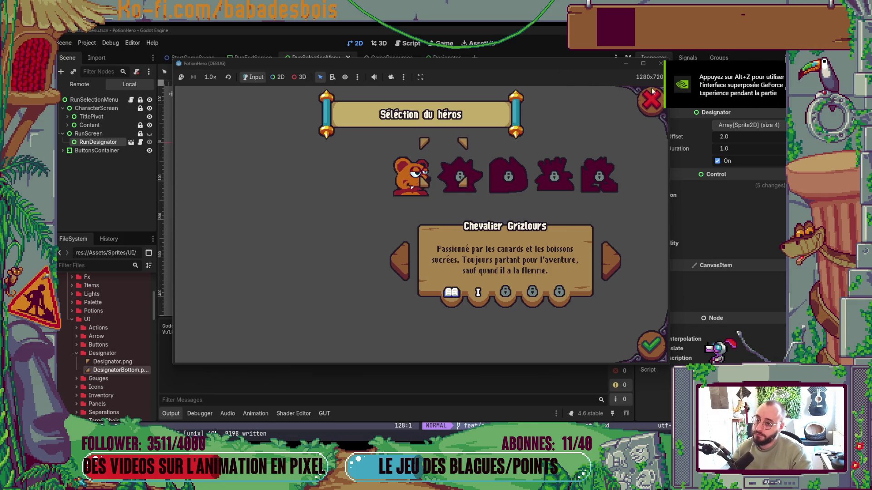
{"action": "key", "text": "super"}
{"action": "left_click", "coordinate": [525, 216]}
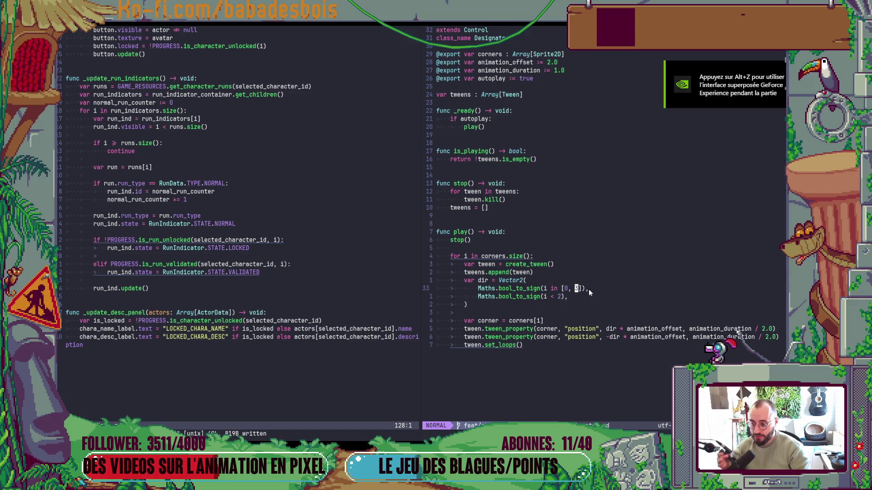
- Chain .set_trans(Tween.TRANS_SINE) onto create_tween() on line 30
{"action": "left_click", "coordinate": [612, 320]}
{"action": "key", "text": "k"}
{"action": "key", "text": "k"}
{"action": "key", "text": "k"}
{"action": "type", "text": "A"}
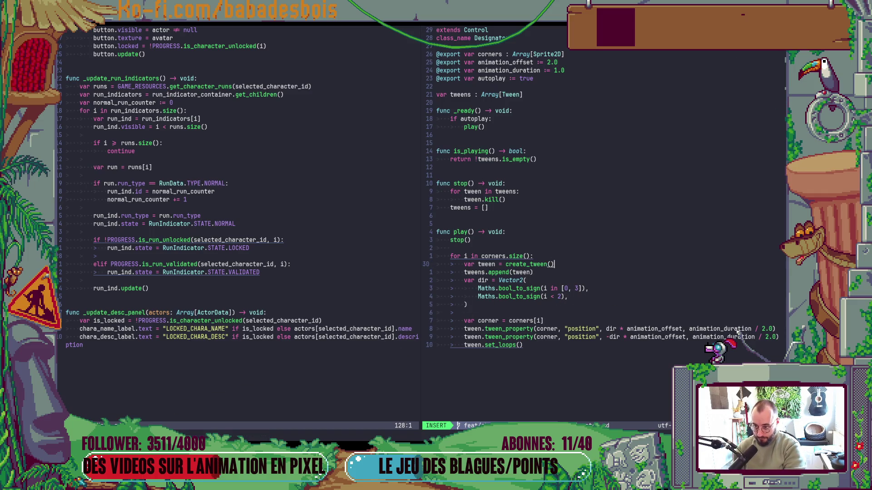
{"action": "type", "text": ".s"}
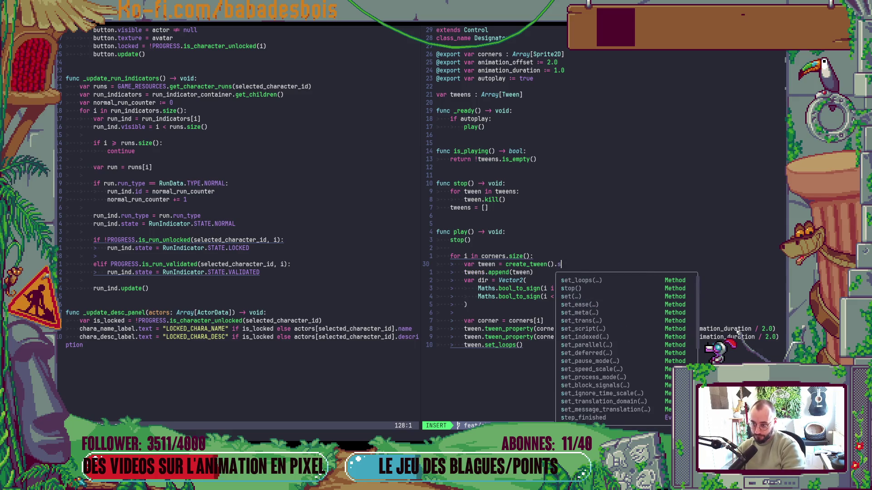
{"action": "key", "text": "BackSpace"}
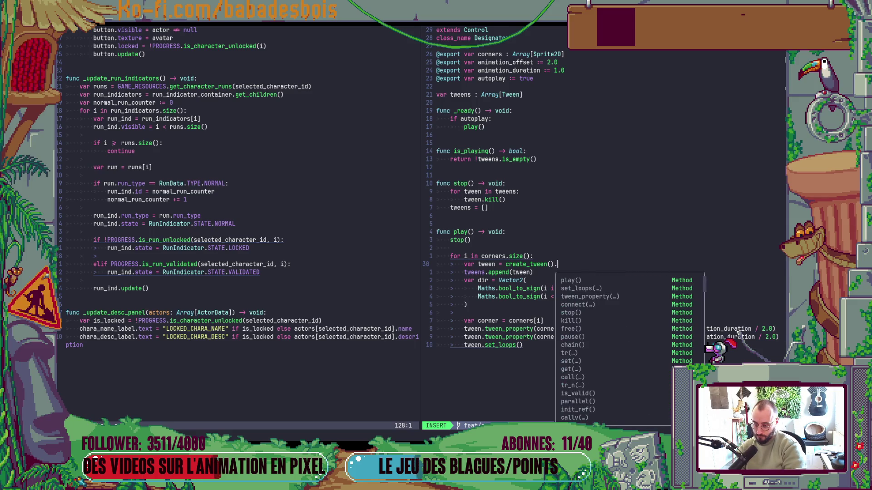
{"action": "type", "text": "set_t"}
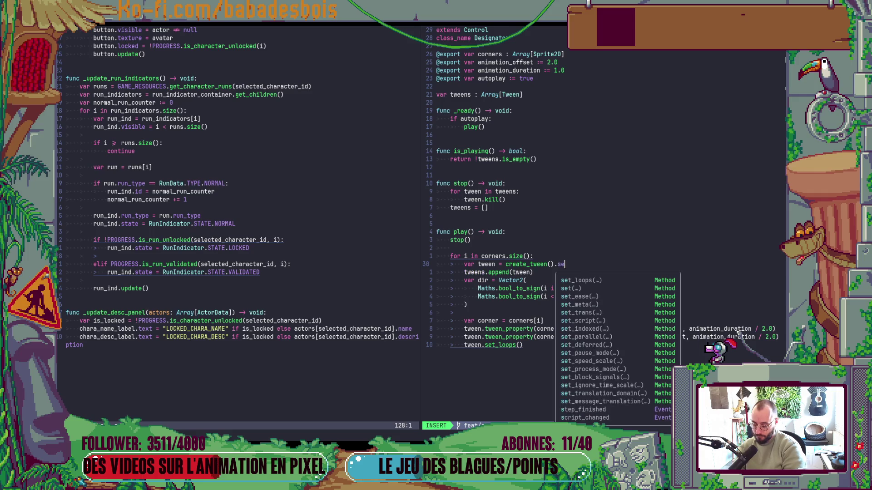
{"action": "key", "text": "Down"}
{"action": "key", "text": "Down"}
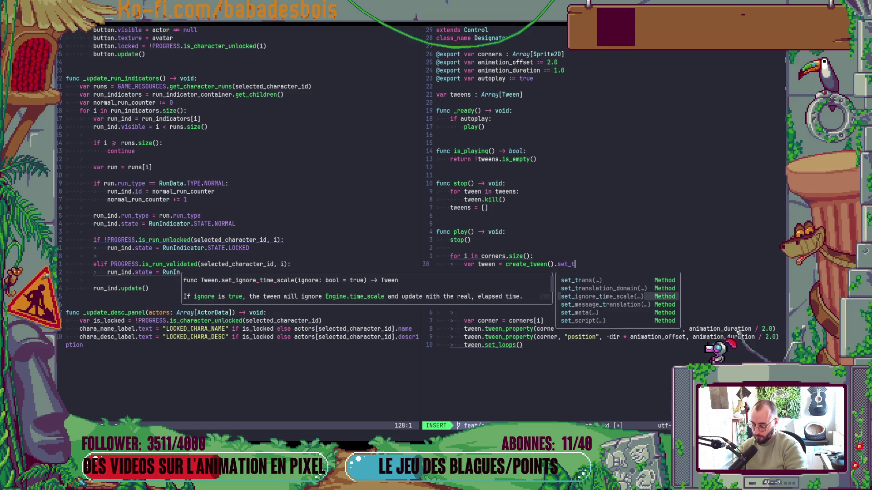
{"action": "type", "text": "wee"}
{"action": "key", "text": "BackSpace"}
{"action": "key", "text": "BackSpace"}
{"action": "key", "text": "BackSpace"}
{"action": "type", "text": "ran"}
{"action": "key", "text": "Return"}
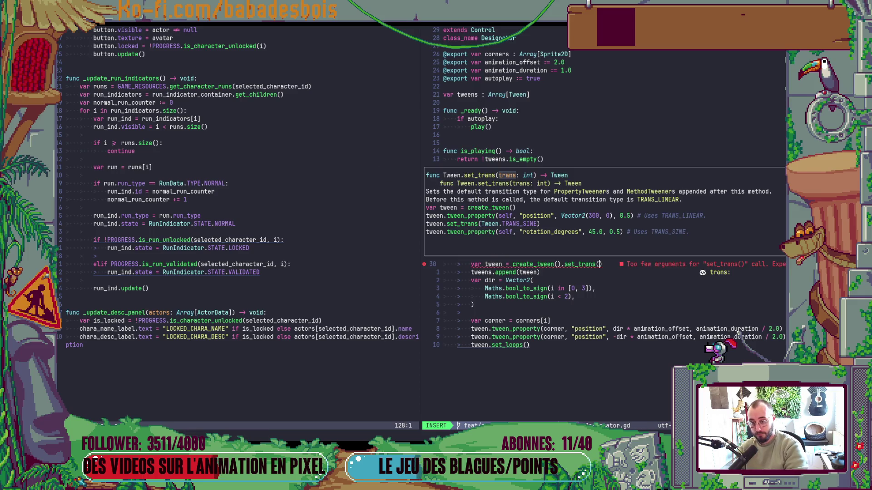
{"action": "type", "text": "T"}
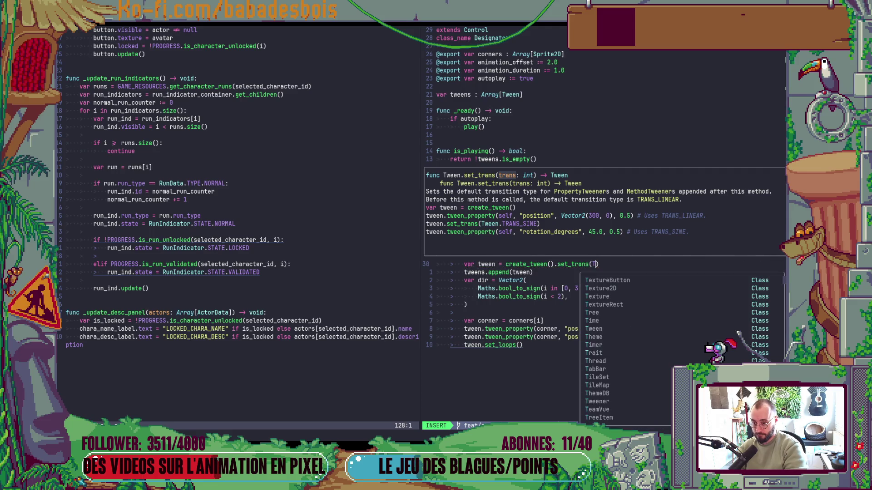
{"action": "type", "text": "ween.T"}
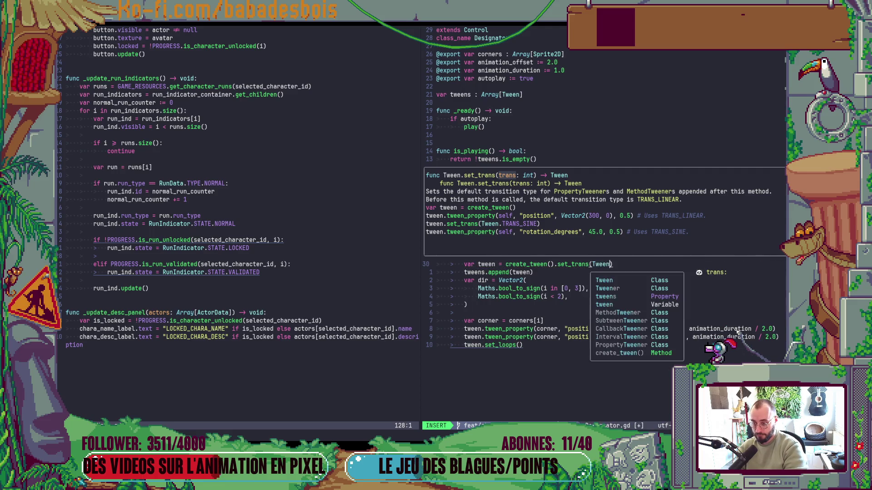
{"action": "type", "text": "ran"}
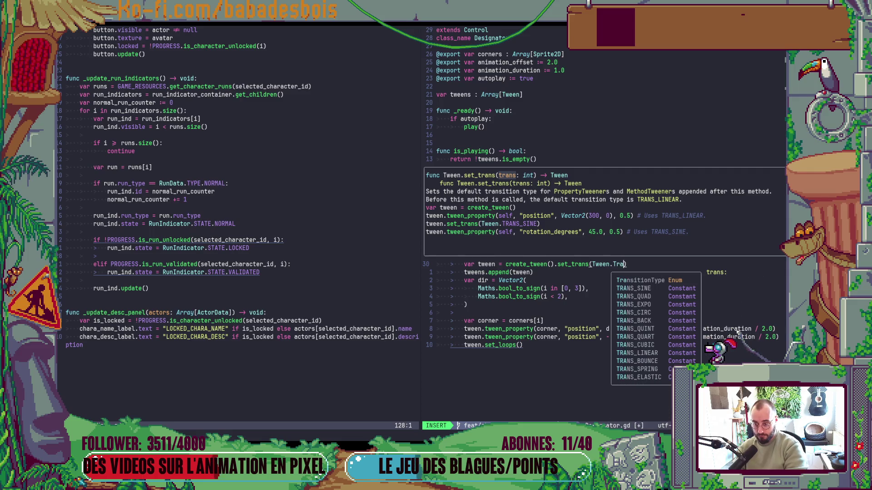
{"action": "key", "text": "Down"}
{"action": "key", "text": "Down"}
{"action": "key", "text": "Down"}
{"action": "key", "text": "Up"}
{"action": "key", "text": "Up"}
{"action": "key", "text": "Return"}
- Add .set_ease(Tween.EASE_IN_OUT) to the tween chain, then leave insert mode and return to Godot
{"action": "type", "text": ")."}
{"action": "type", "text": "set_eae"}
{"action": "key", "text": "Return"}
{"action": "type", "text": "Tween."}
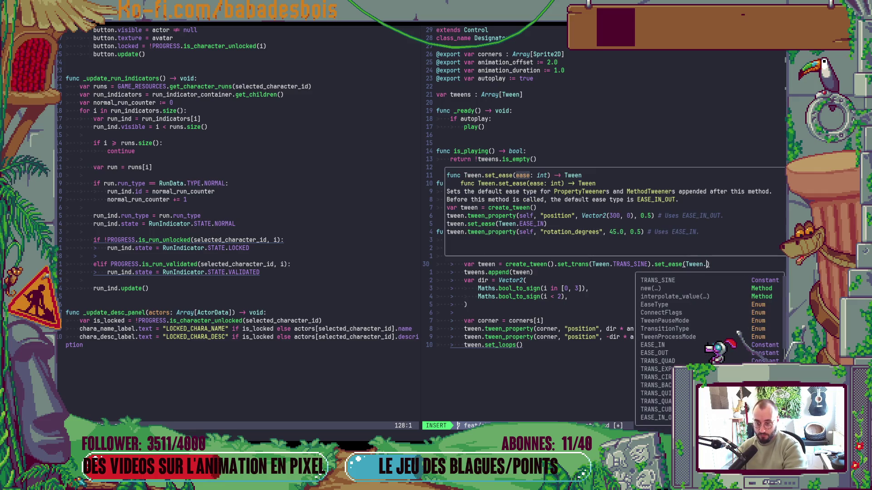
{"action": "type", "text": "T"}
{"action": "key", "text": "BackSpace"}
{"action": "type", "text": "EA"}
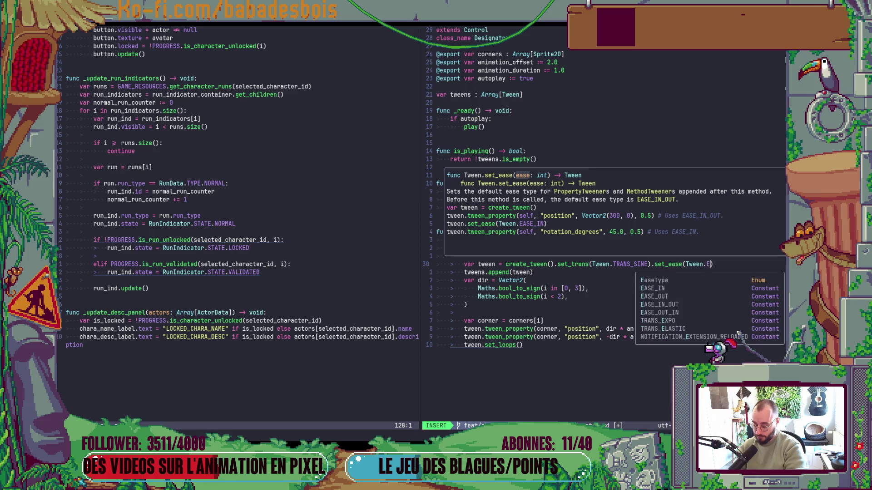
{"action": "key", "text": "Down"}
{"action": "key", "text": "Down"}
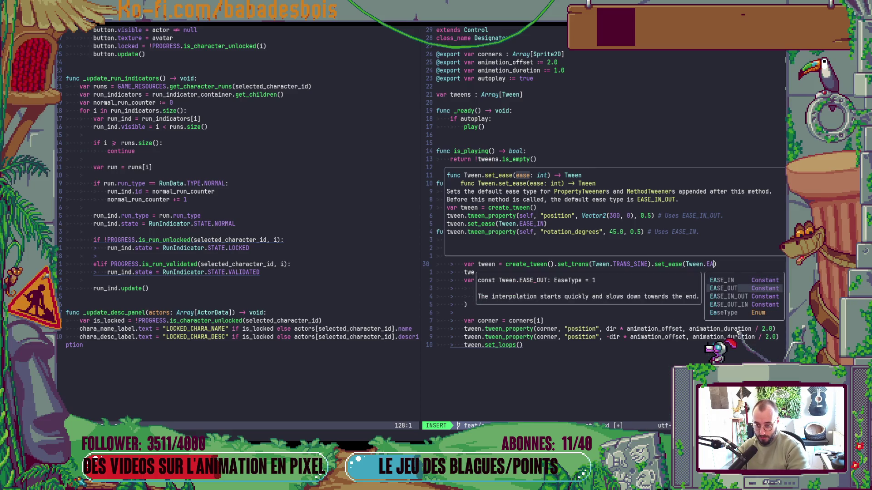
{"action": "key", "text": "Return"}
{"action": "key", "text": "Escape"}
{"action": "key", "text": "alt+Tab"}
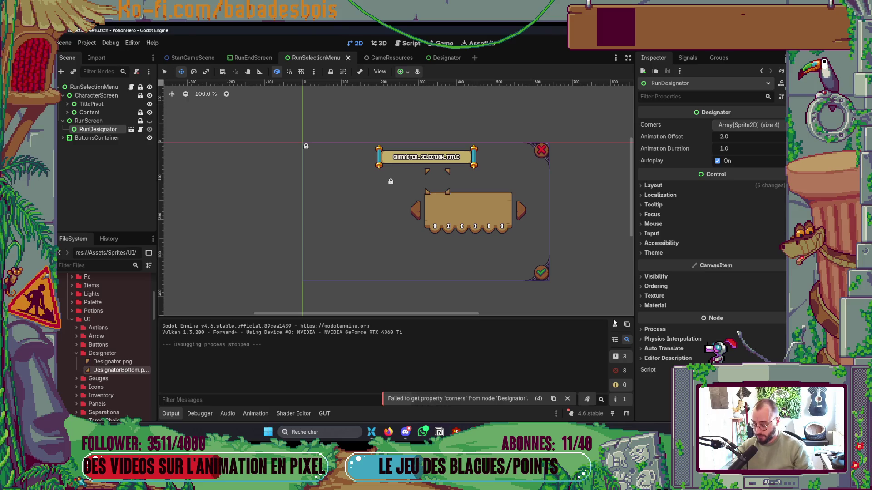
- Run the game to preview the sine-eased corner tweens, close it, and open Task View
{"action": "key", "text": "F6"}
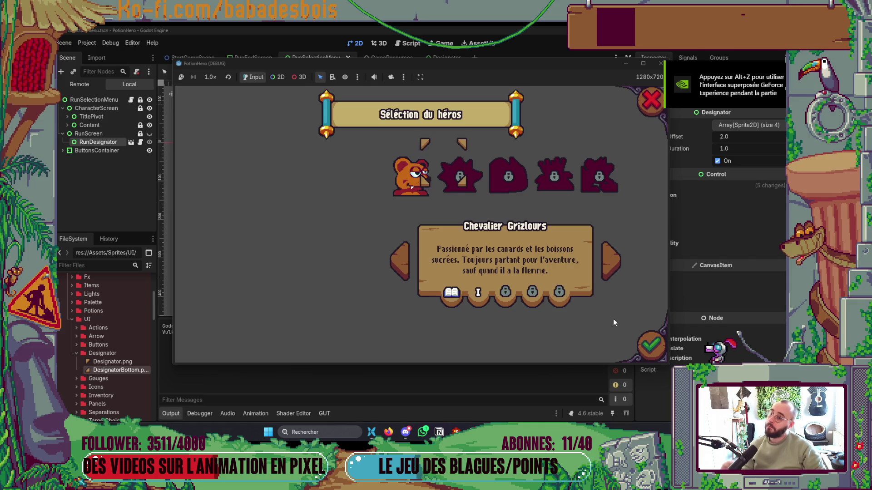
{"action": "left_click", "coordinate": [638, 86]}
{"action": "key", "text": "super+Tab"}
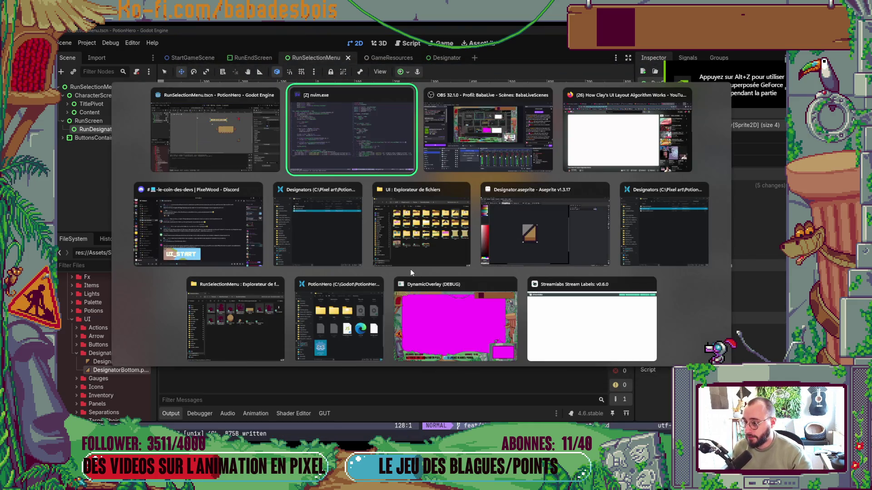
- Return to the Neovim code, then open the Twitch channel bookmark in a new Firefox tab
{"action": "left_click", "coordinate": [287, 156]}
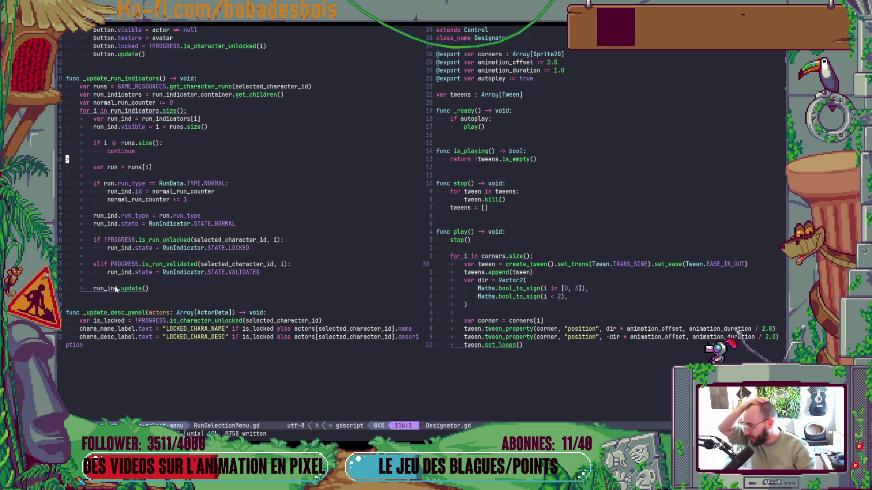
{"action": "left_click", "coordinate": [229, 264]}
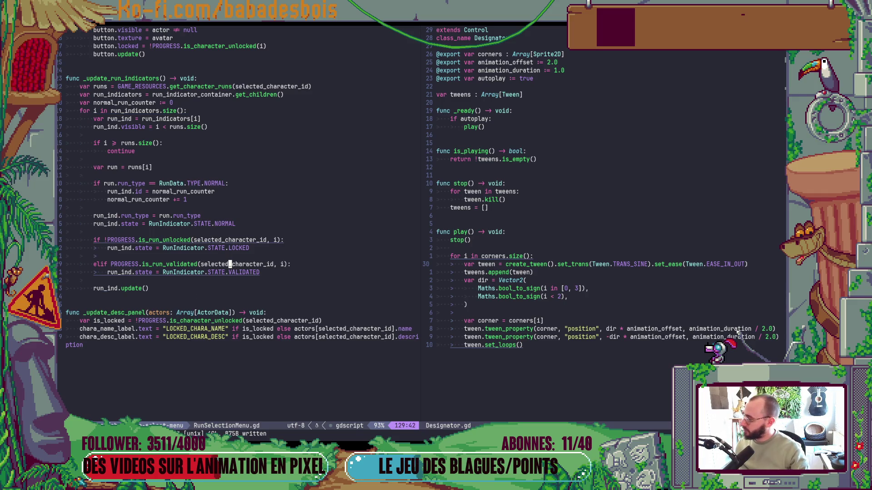
{"action": "key", "text": "alt+Tab"}
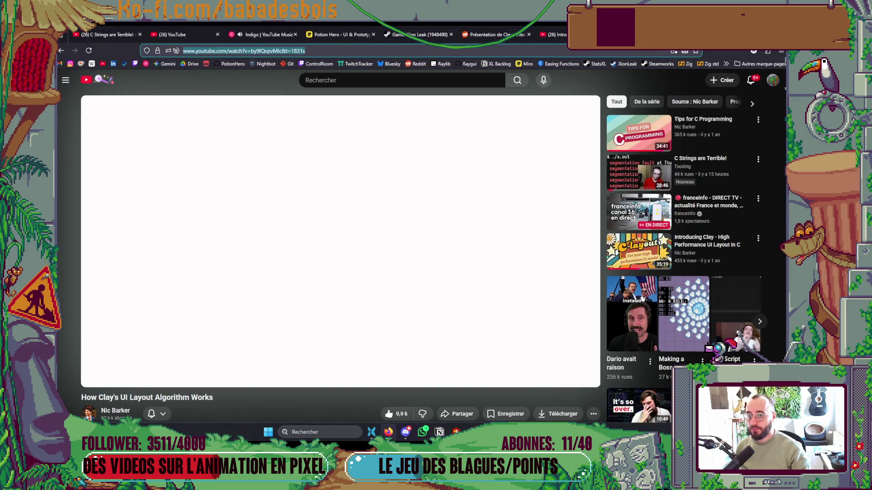
{"action": "key", "text": "ctrl+t"}
{"action": "left_click", "coordinate": [133, 65]}
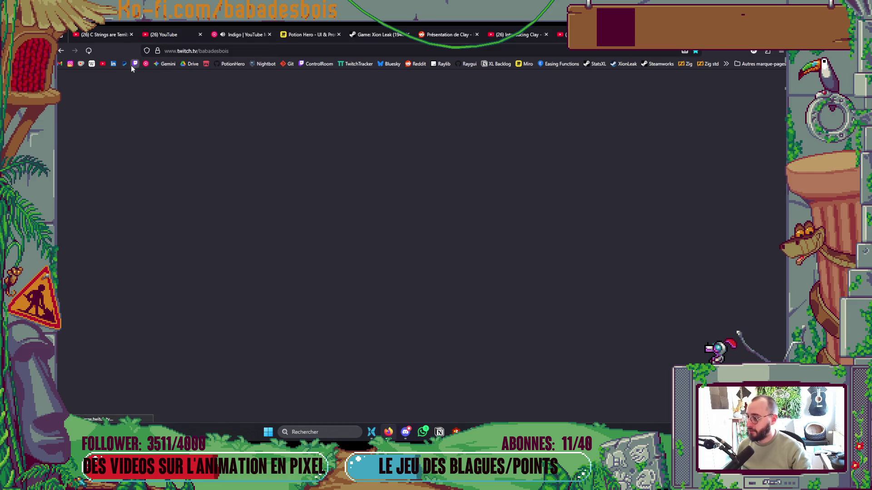